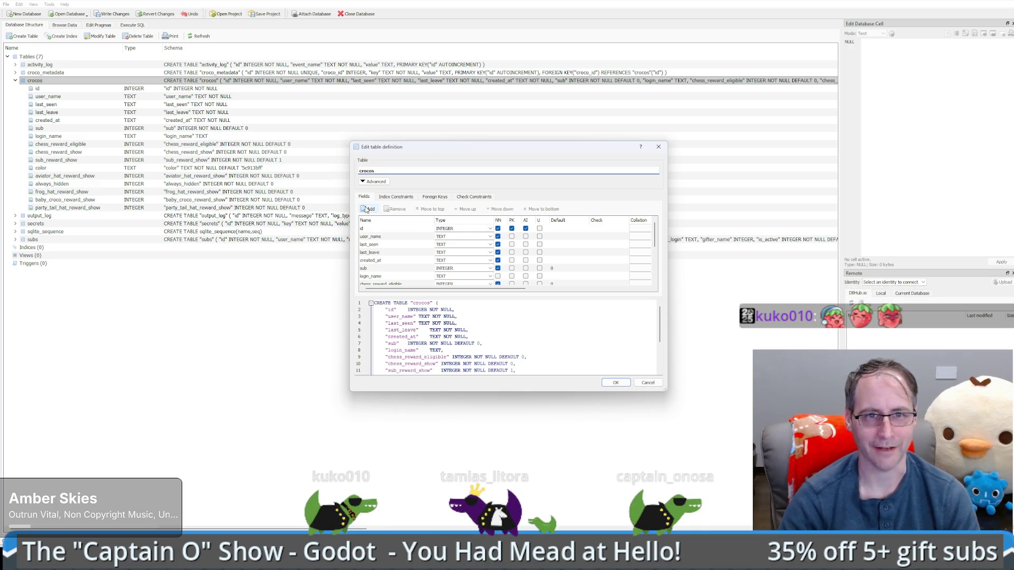
Add a crocodollars INTEGER field to crocos, marked NN with default 0, and apply the change
click(368, 209)
text(crocodollars)
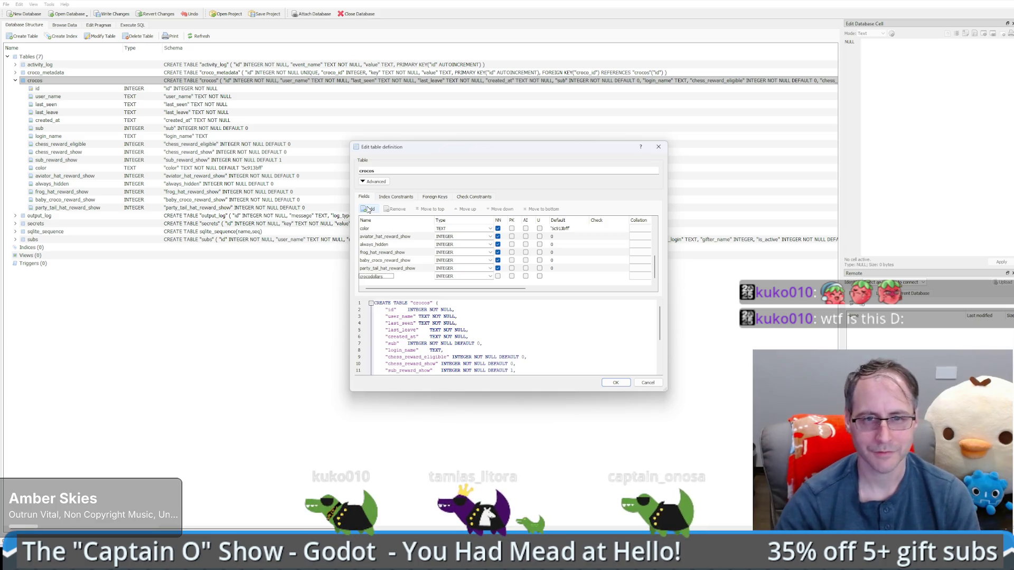
key(Return)
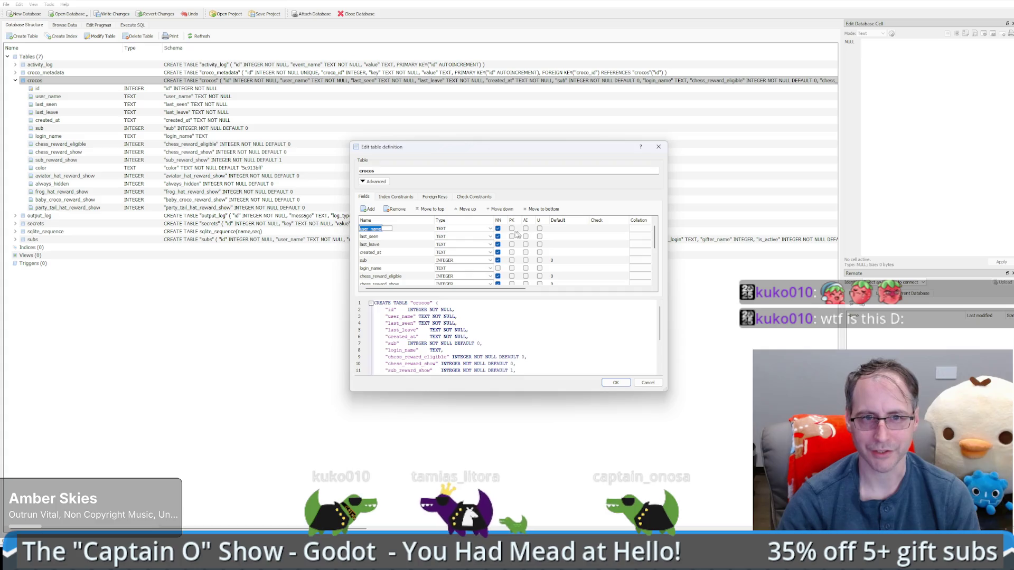
scroll(500, 264, down, 5)
click(497, 276)
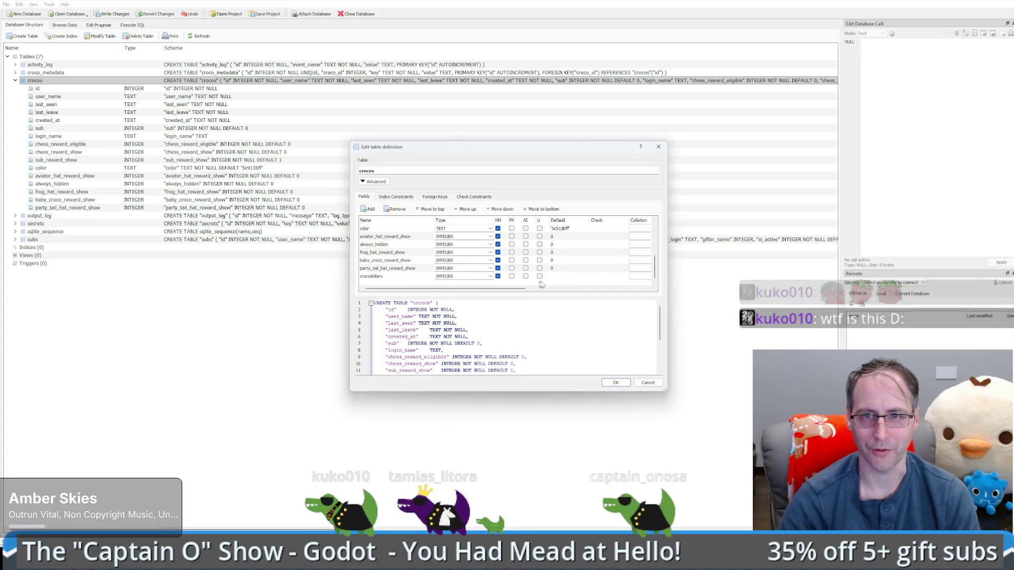
double_click(554, 278)
text(0)
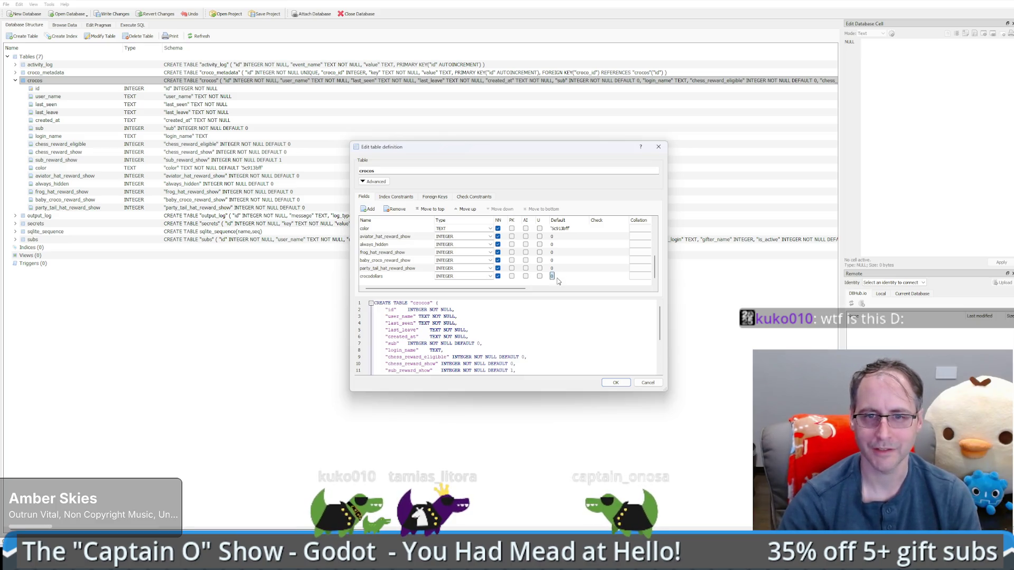
scroll(557, 344, down, 1)
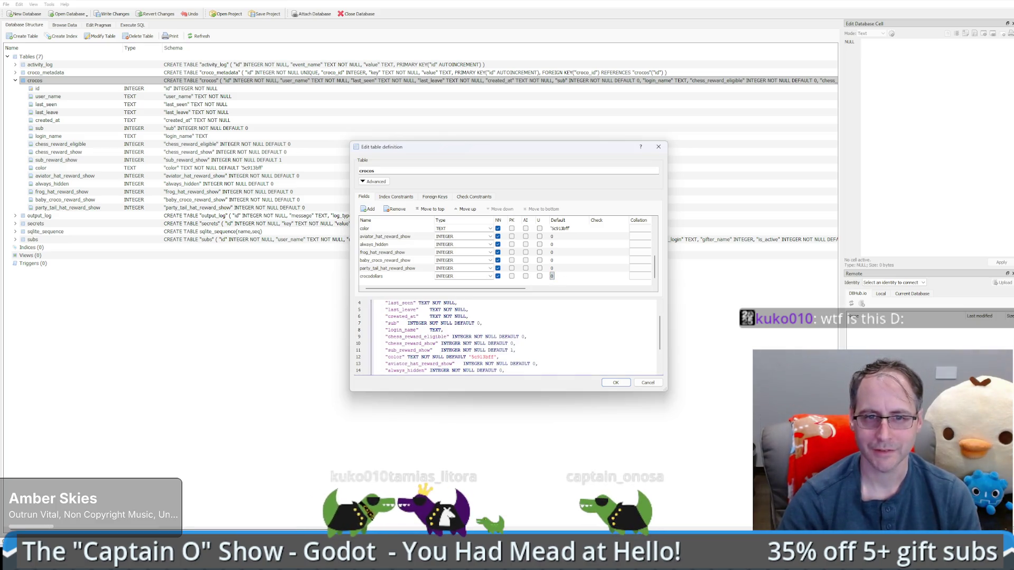
click(618, 385)
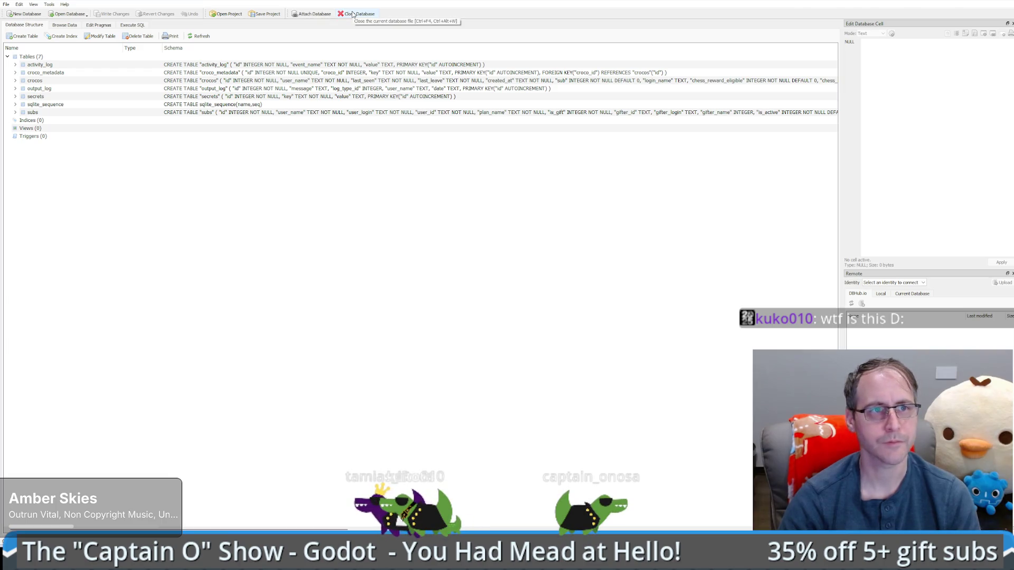
Back in DB Browser, expand crocos to see crocodollars INTEGER NOT NULL DEFAULT 0 listed
key(super+d)
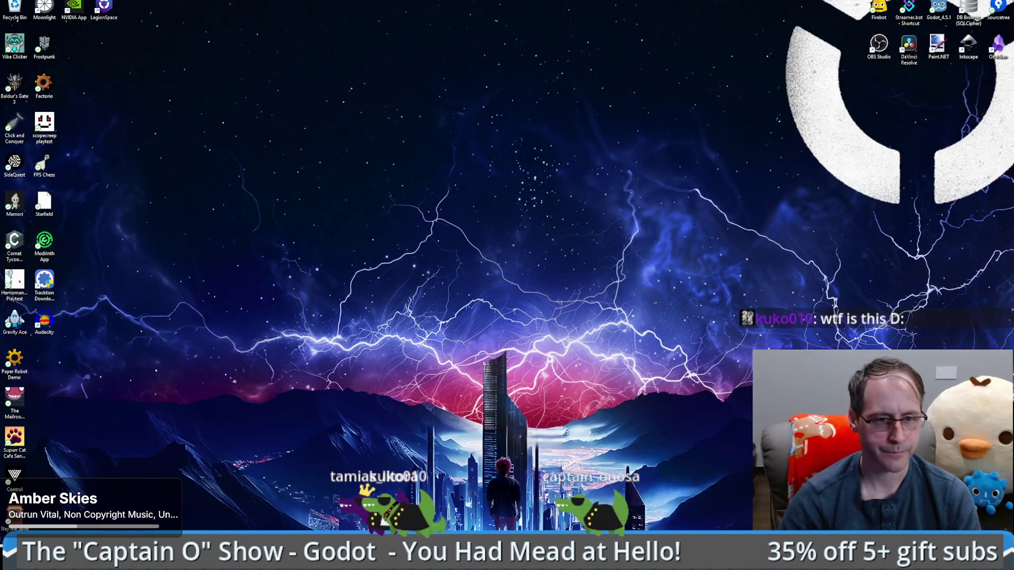
mouse_move(210, 518)
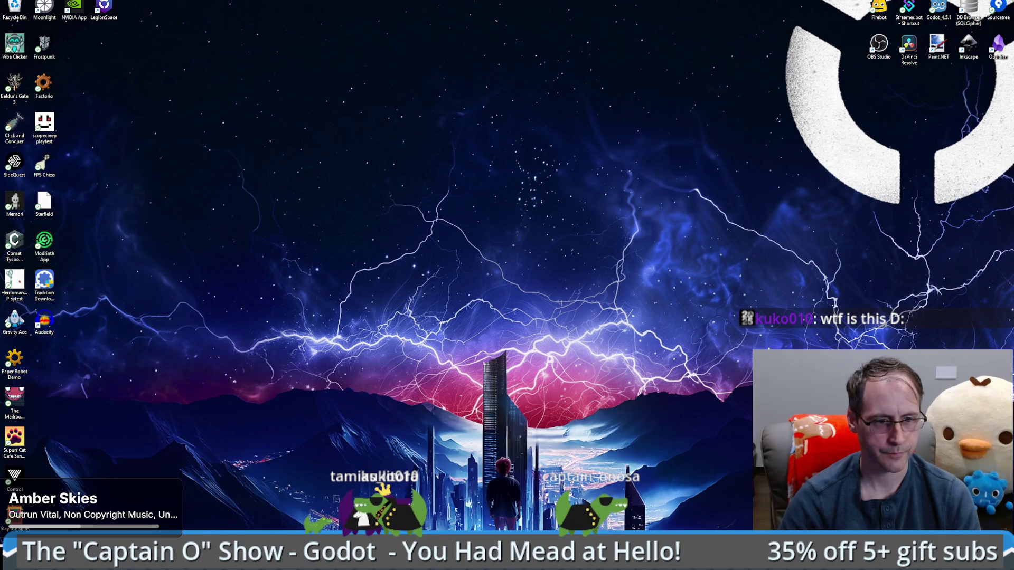
key(alt+Tab)
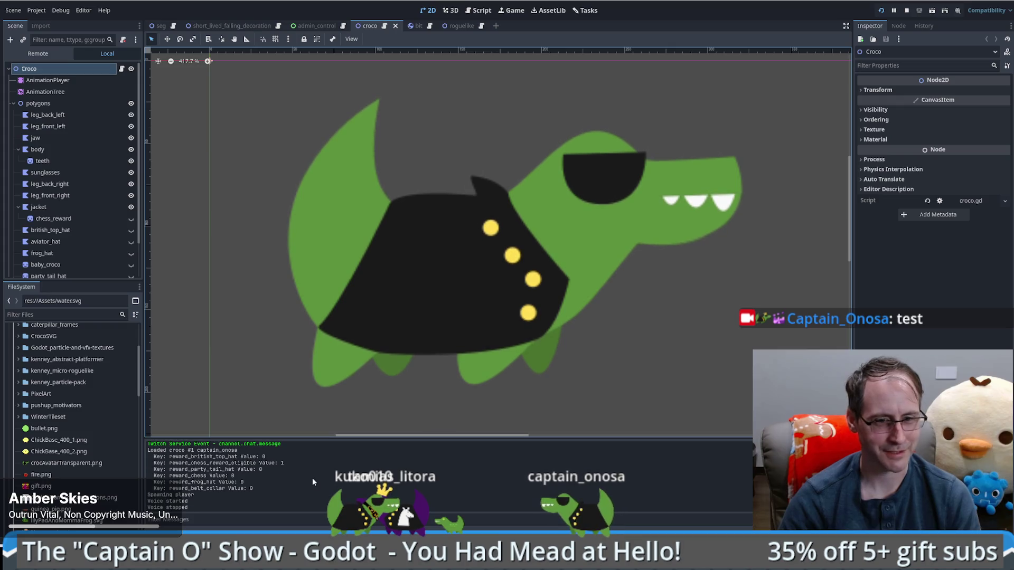
click(251, 496)
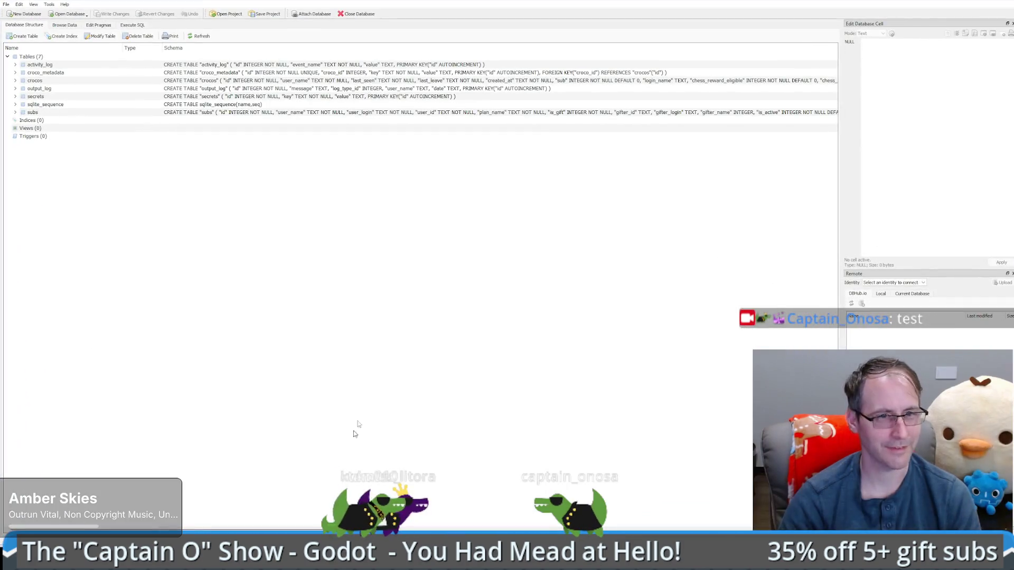
click(35, 80)
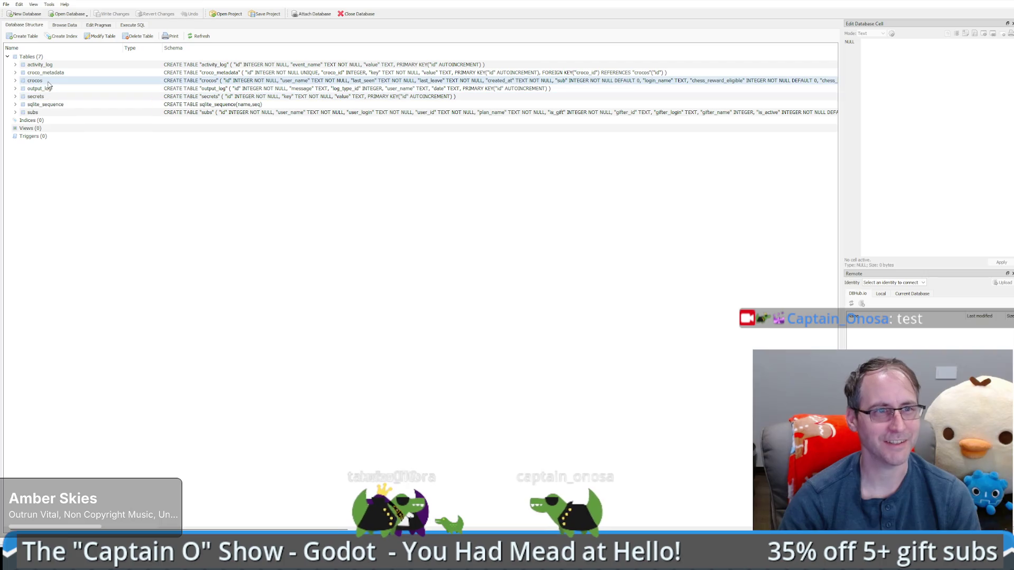
click(16, 80)
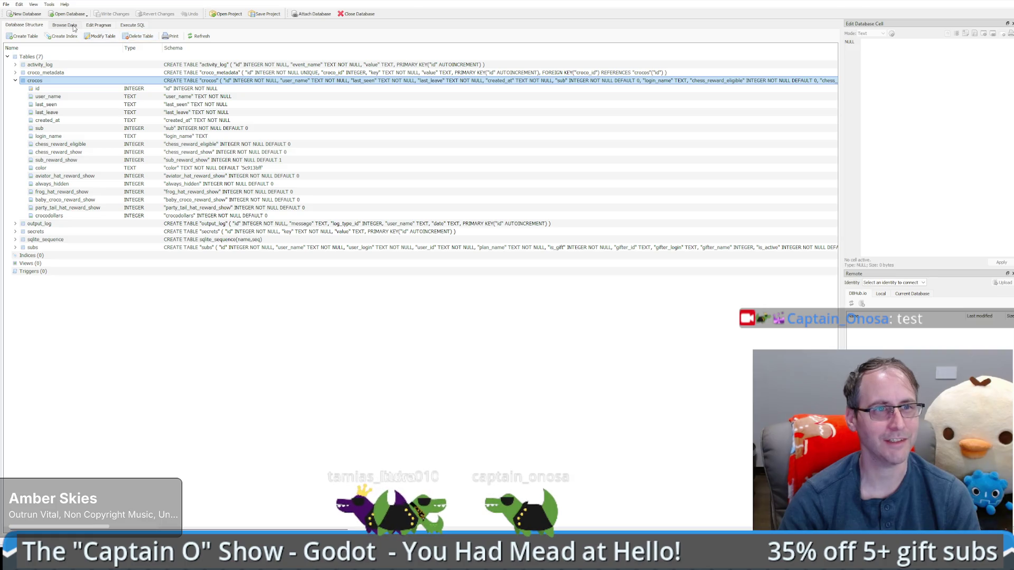
Show the rows of the crocos table in Browse Data
click(50, 26)
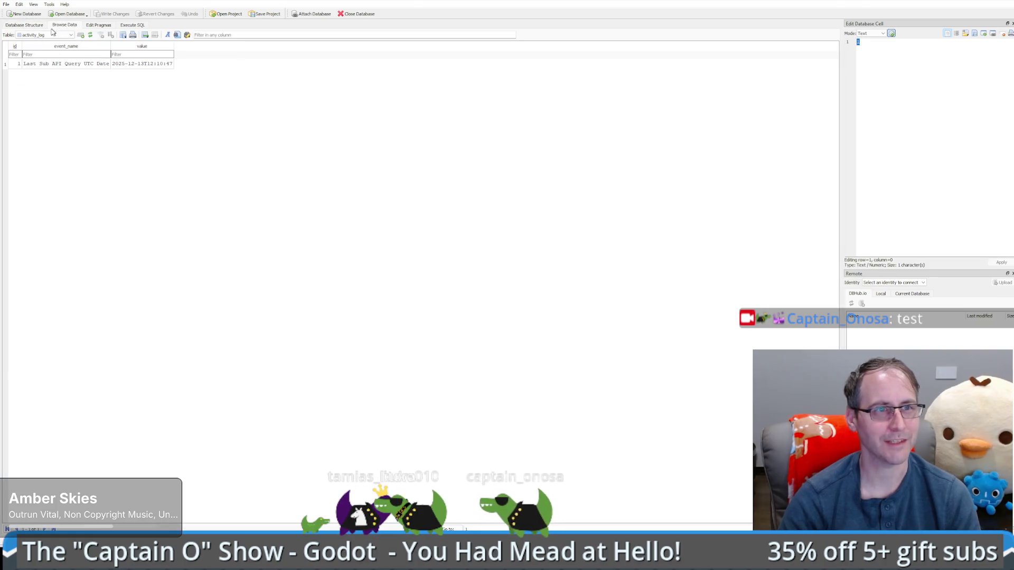
click(34, 26)
click(65, 25)
click(45, 34)
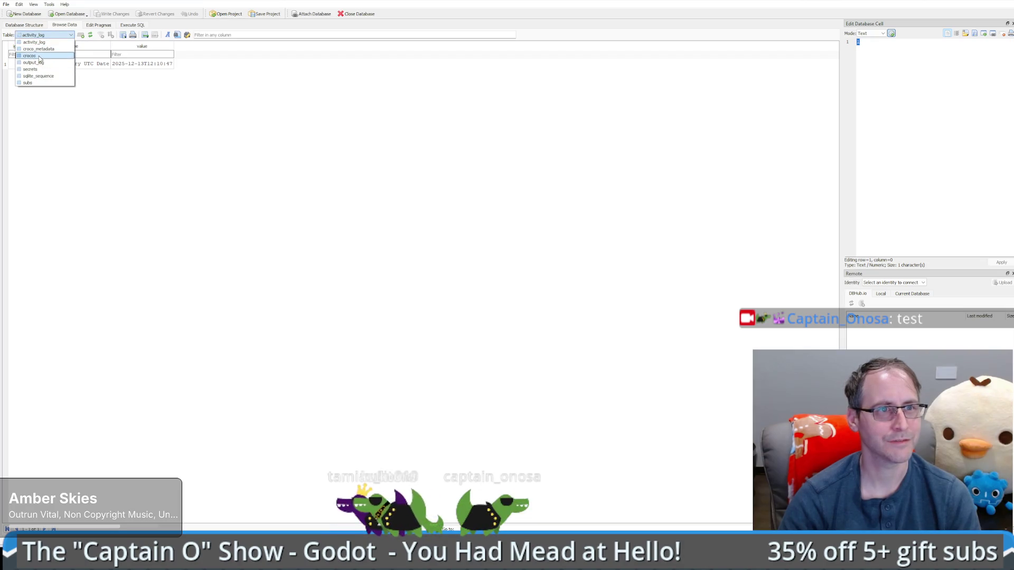
click(41, 56)
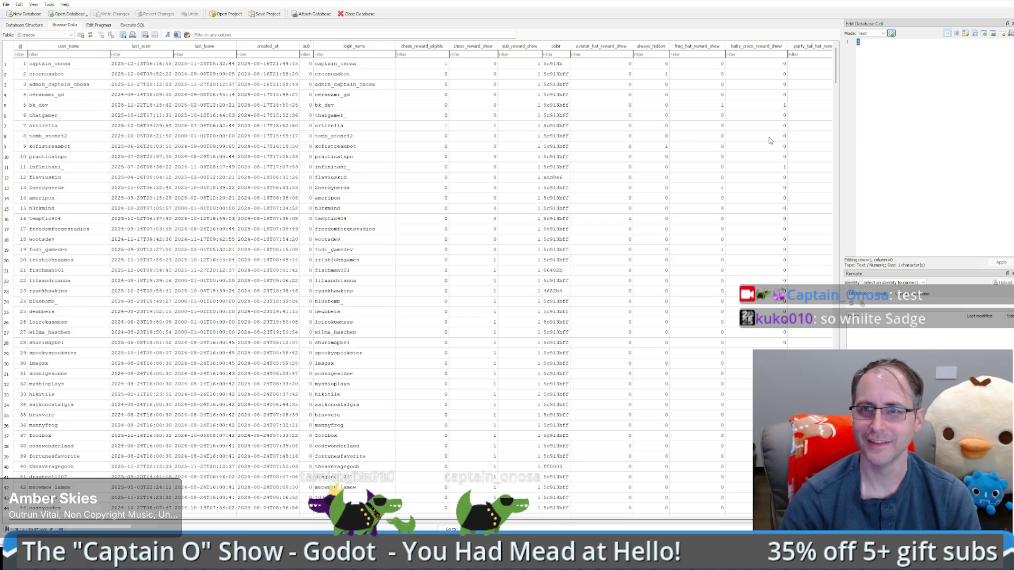
Set the first row's crocodollars to 100, then return to the Godot editor
scroll(421, 282, right, 2)
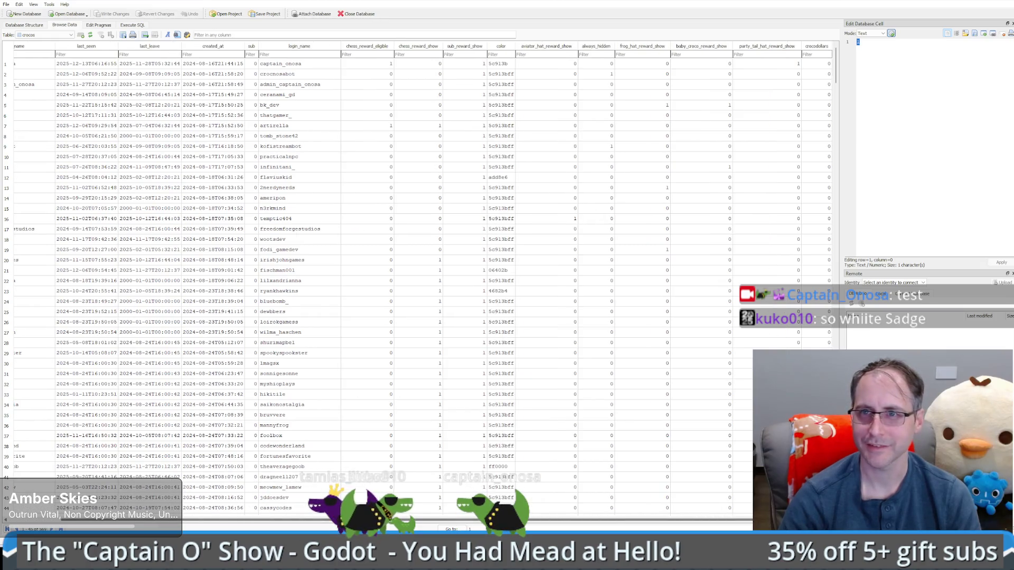
scroll(622, 523, left, 2)
scroll(723, 522, right, 2)
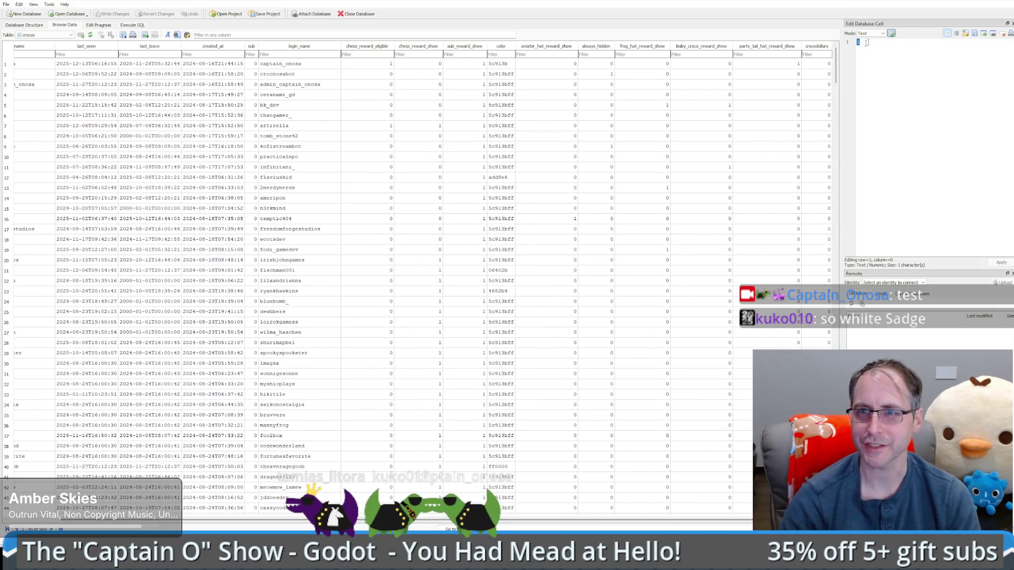
click(825, 64)
text(100)
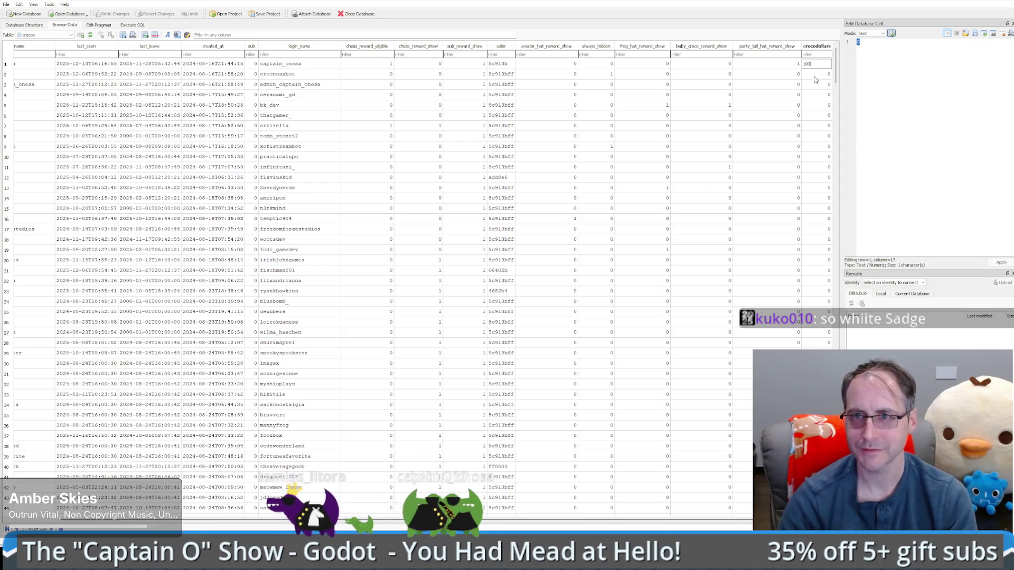
key(Return)
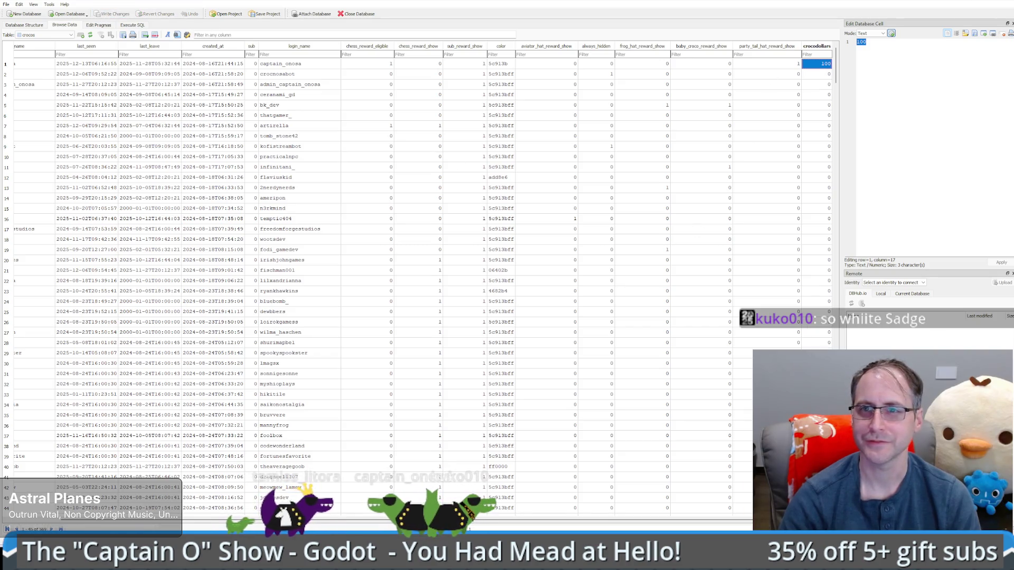
key(alt+Tab)
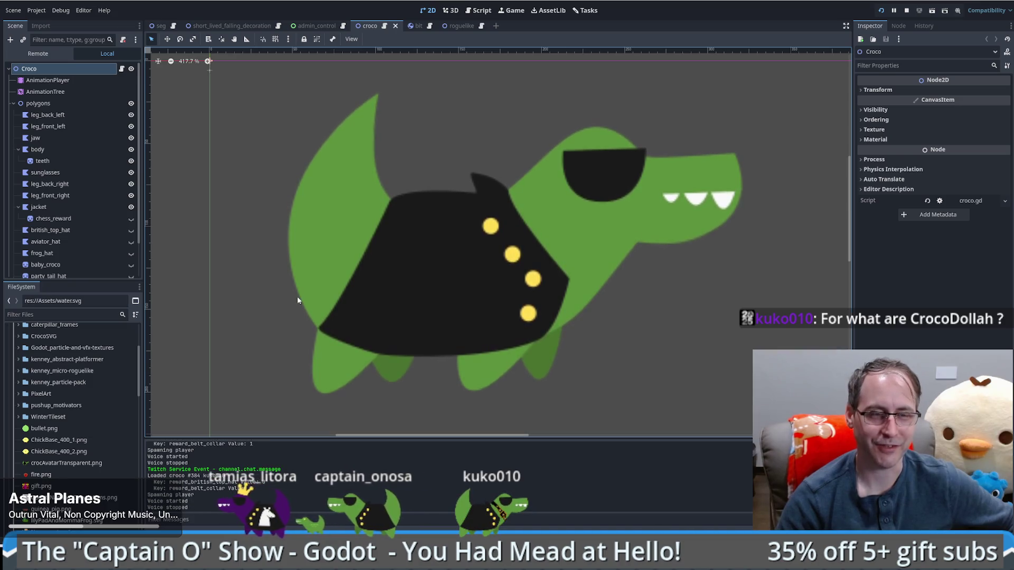
Show the seg scene in the 2D view, centred on its SEG box with the 3000 Bits Left counter
click(584, 10)
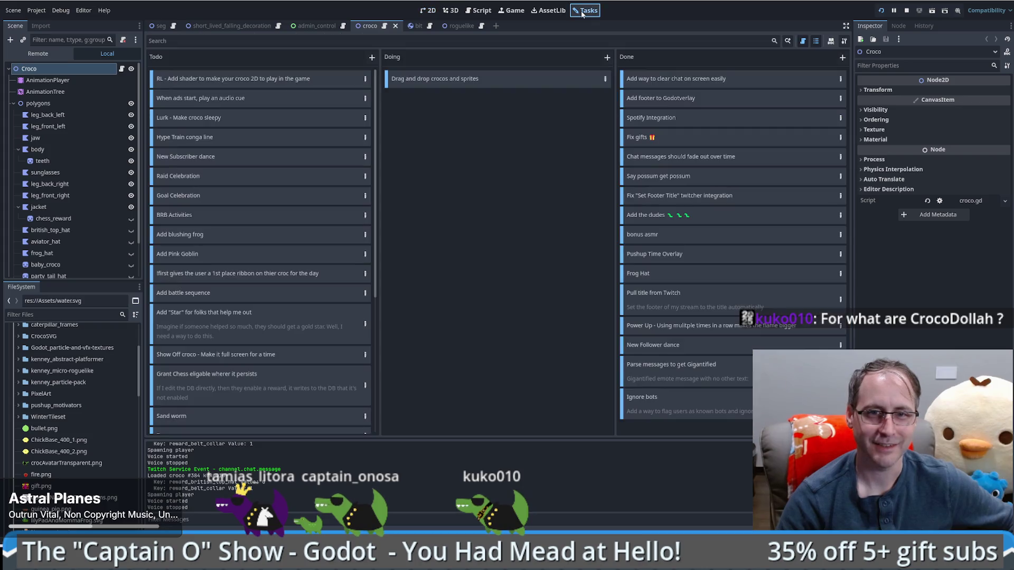
click(427, 11)
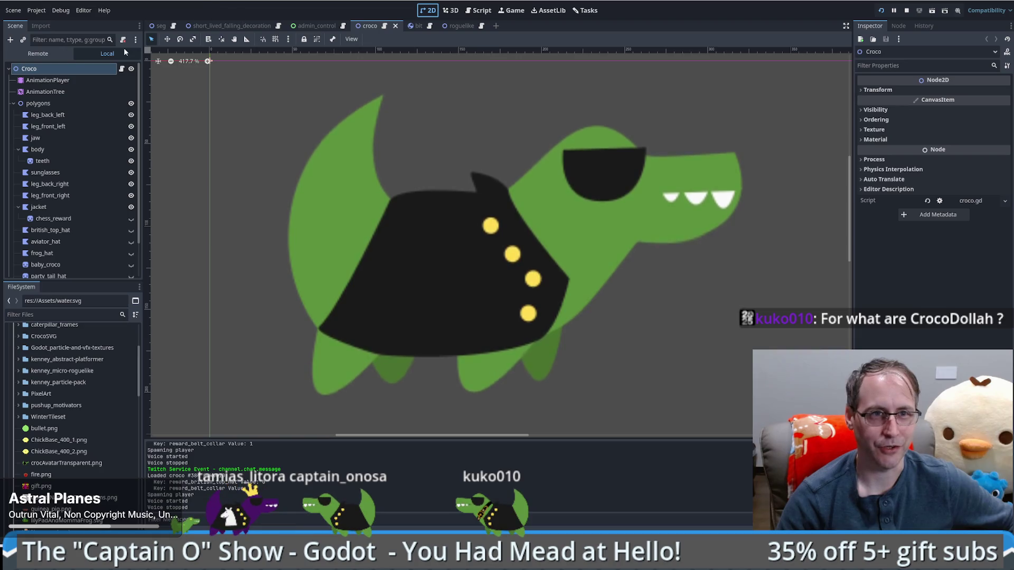
click(159, 25)
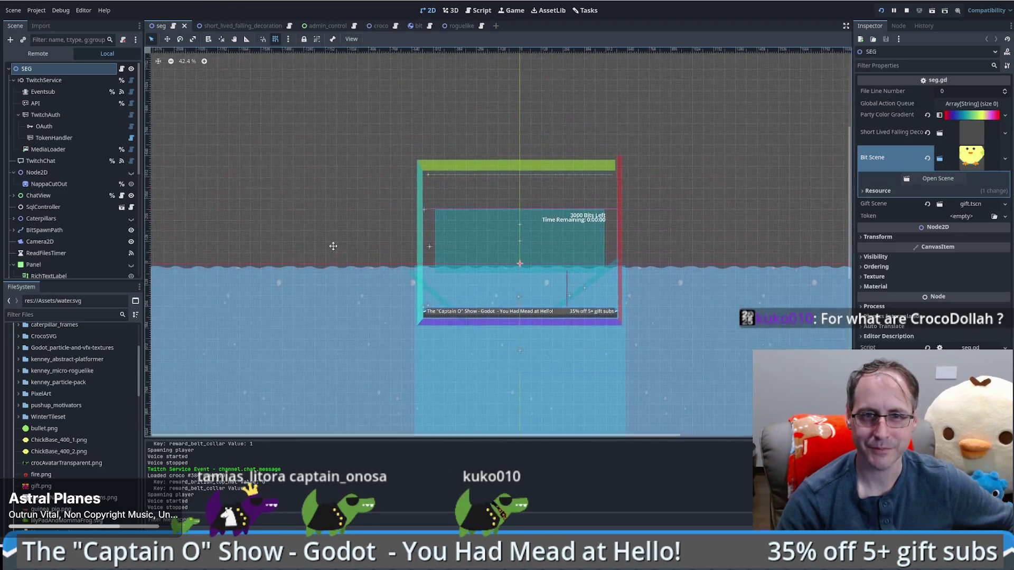
drag(344, 220, 286, 200)
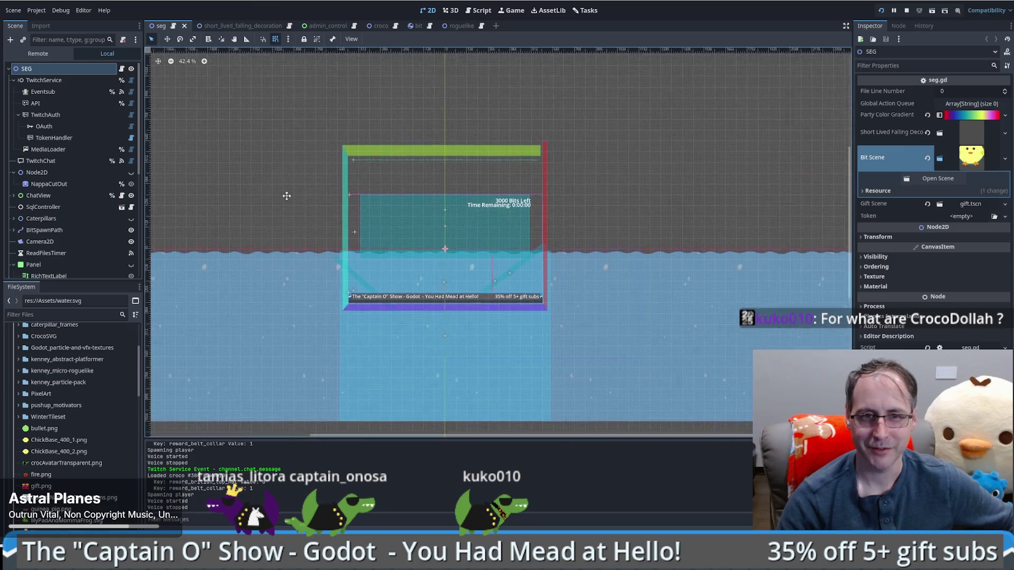
scroll(499, 261, up, 4)
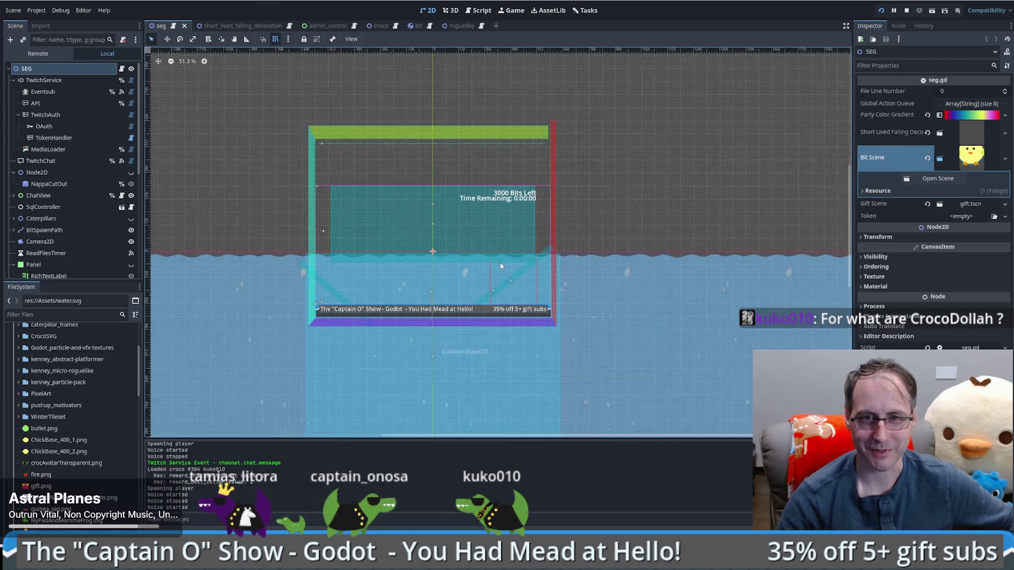
scroll(505, 264, up, 2)
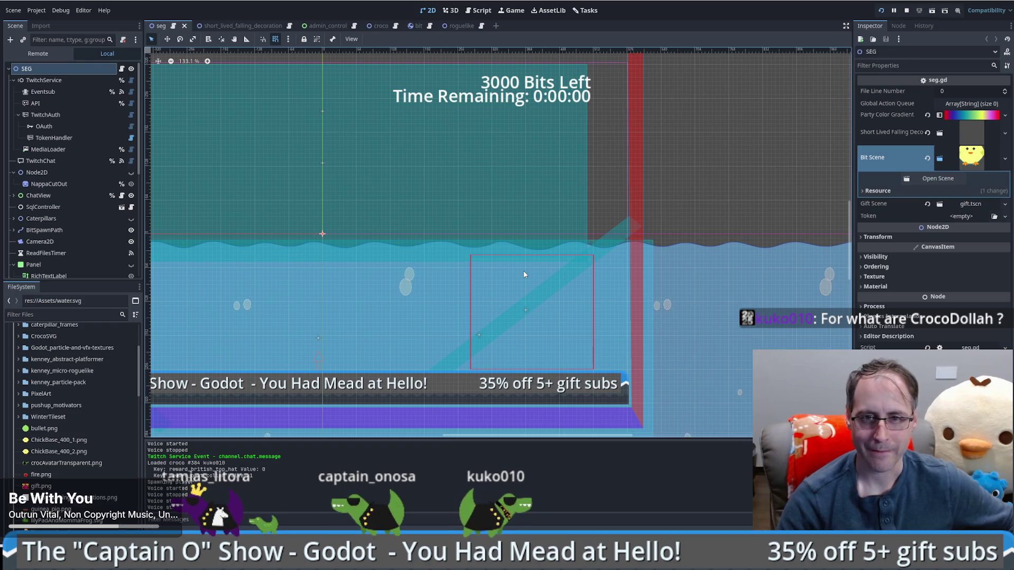
scroll(402, 252, down, 3)
mouse_move(355, 243)
mouse_down()
mouse_move(431, 260)
mouse_move(465, 243)
mouse_move(461, 251)
mouse_up()
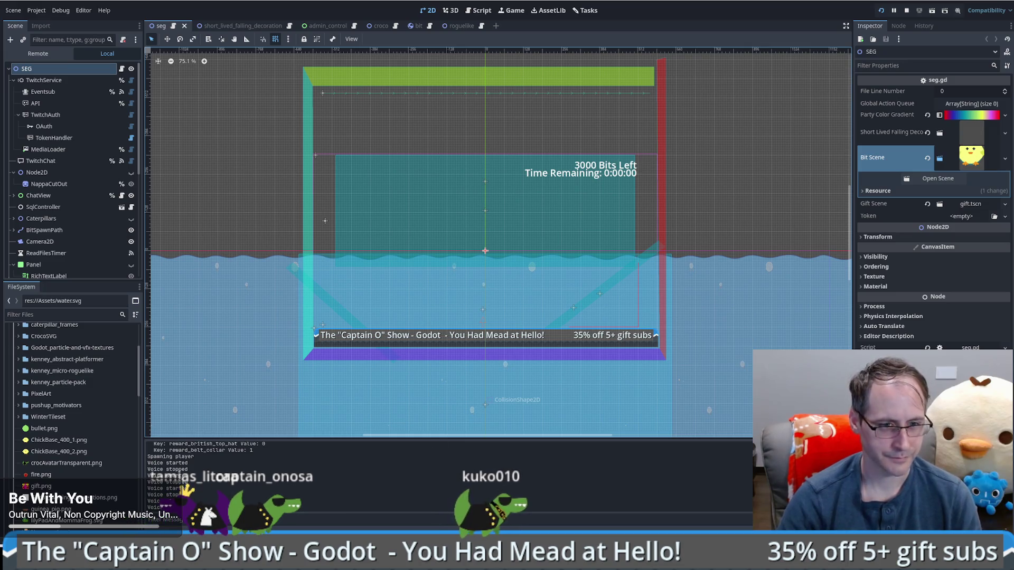
Load the StreamLadder Joel emote page in Firefox from the copied address
key(alt+Tab)
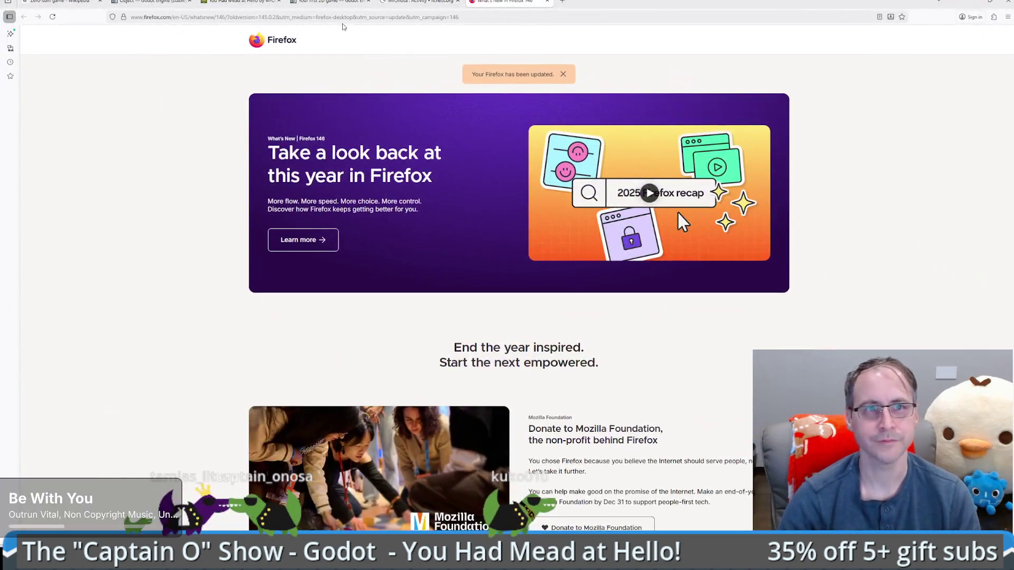
key(ctrl+l)
text(streamladder.com/emotes/joel)
key(Return)
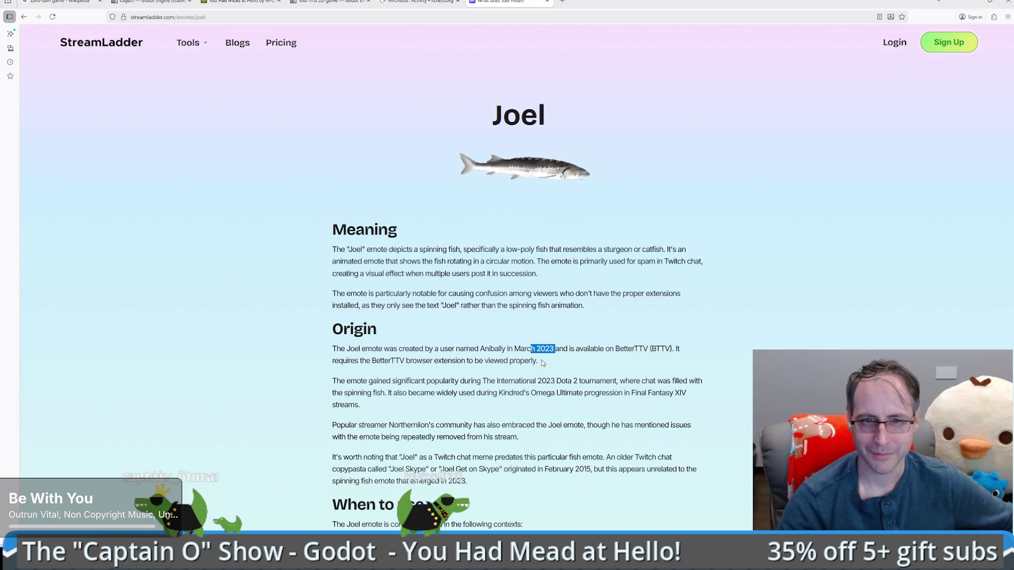
Read through the Joel emote page and open the spinning fish GIF by itself
scroll(541, 360, down, 1)
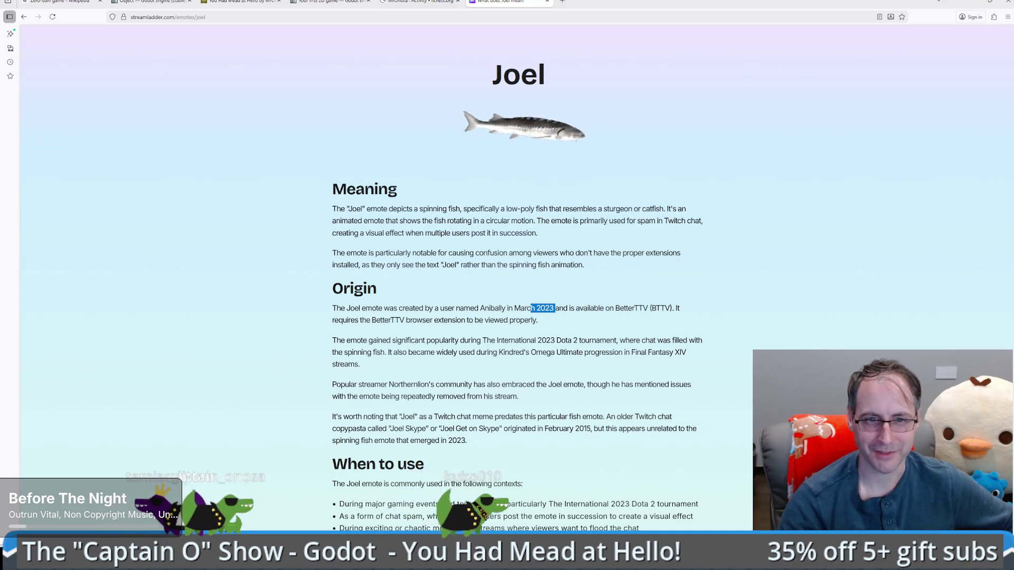
scroll(518, 290, down, 2)
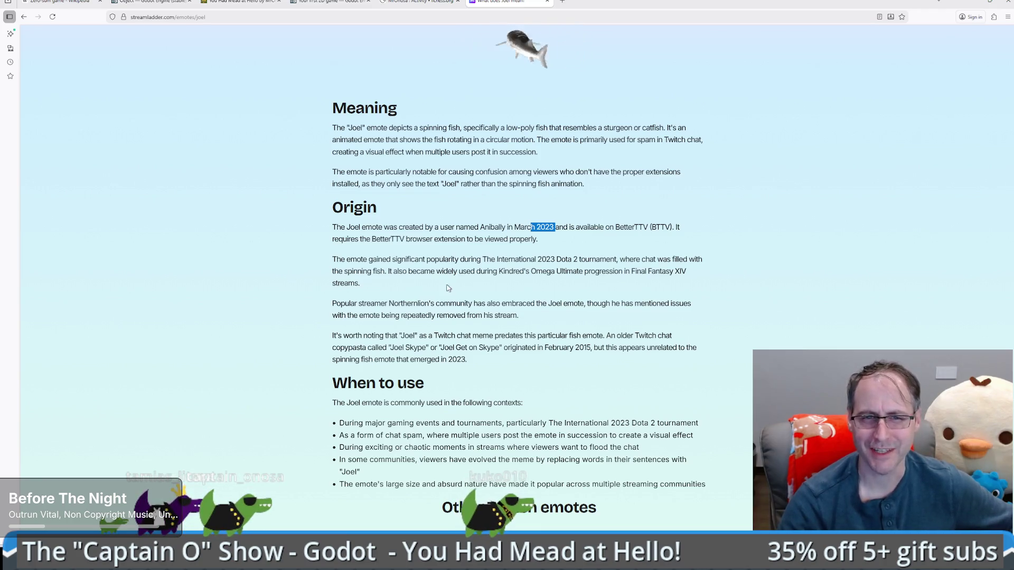
click(407, 285)
drag(332, 259, 377, 283)
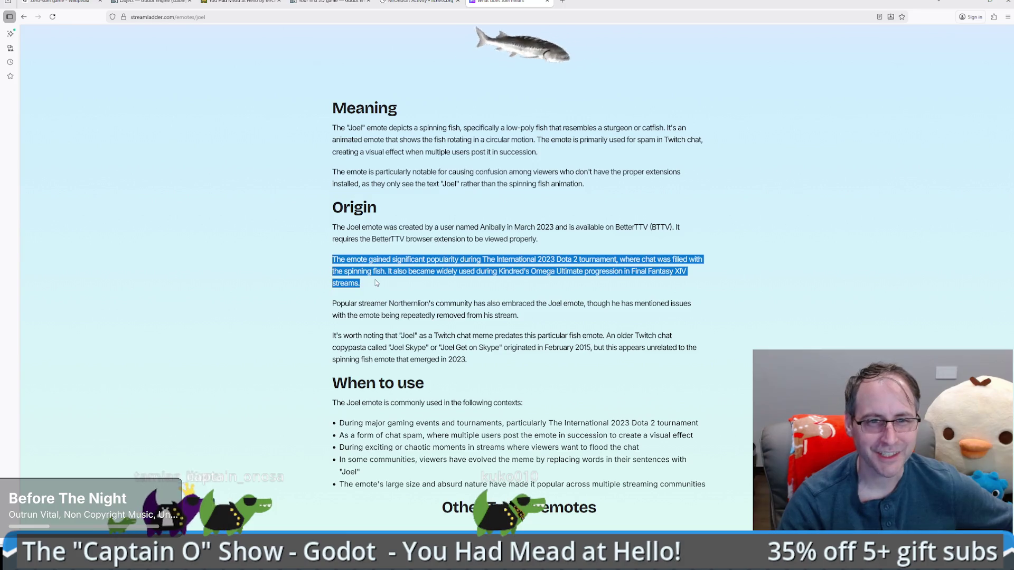
double_click(402, 304)
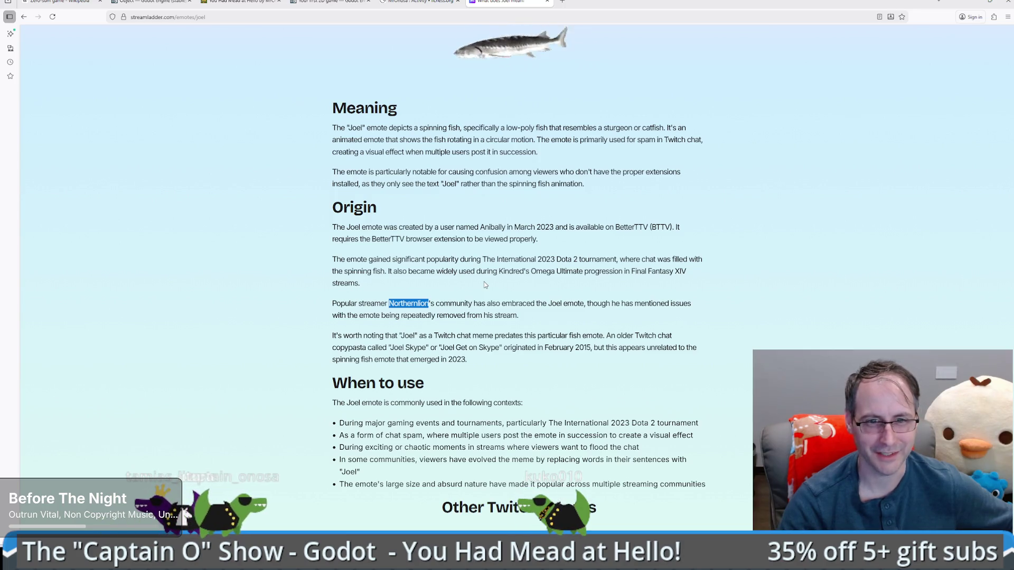
scroll(486, 283, down, 3)
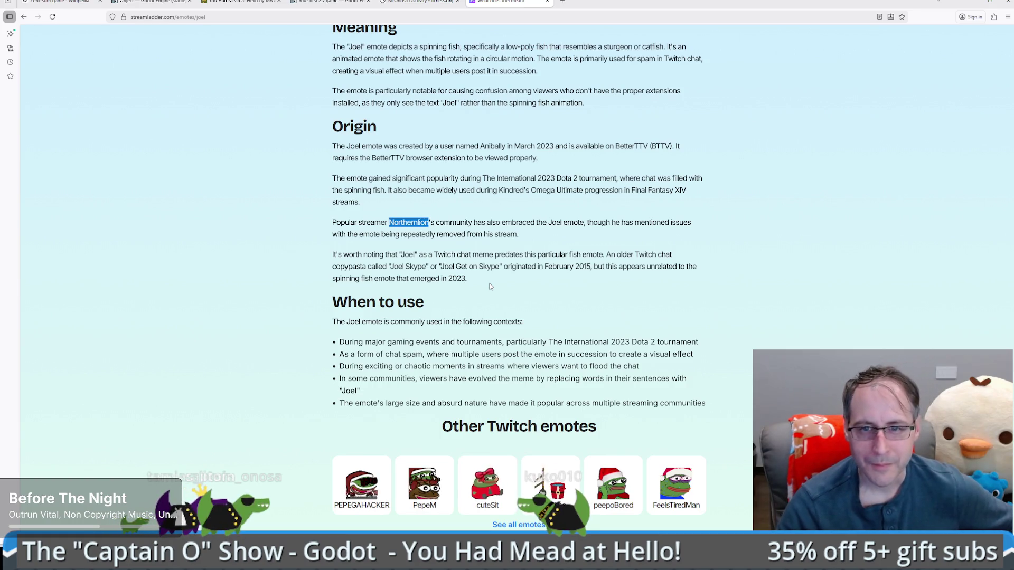
scroll(491, 287, down, 9)
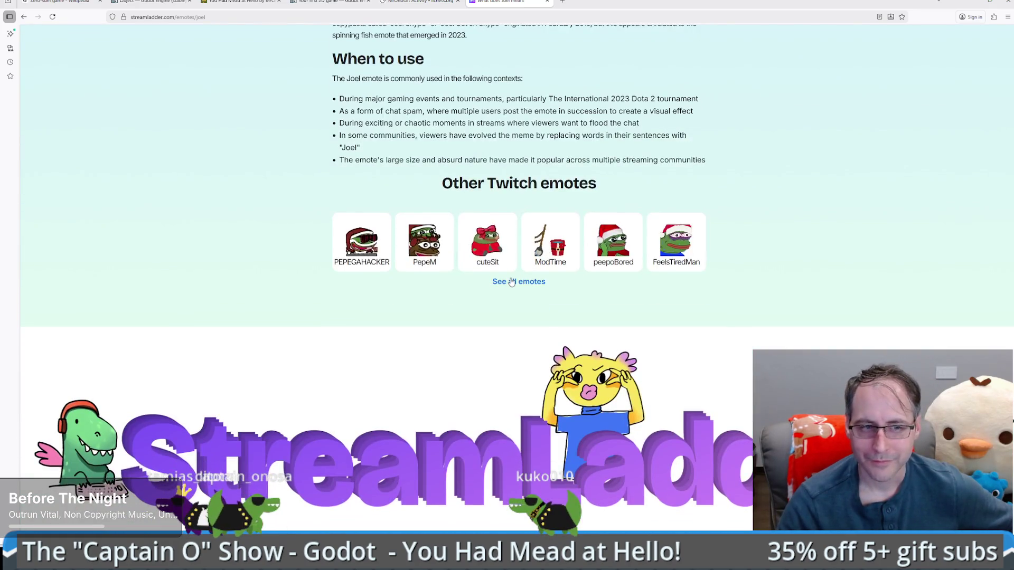
scroll(511, 283, down, 6)
scroll(538, 209, up, 20)
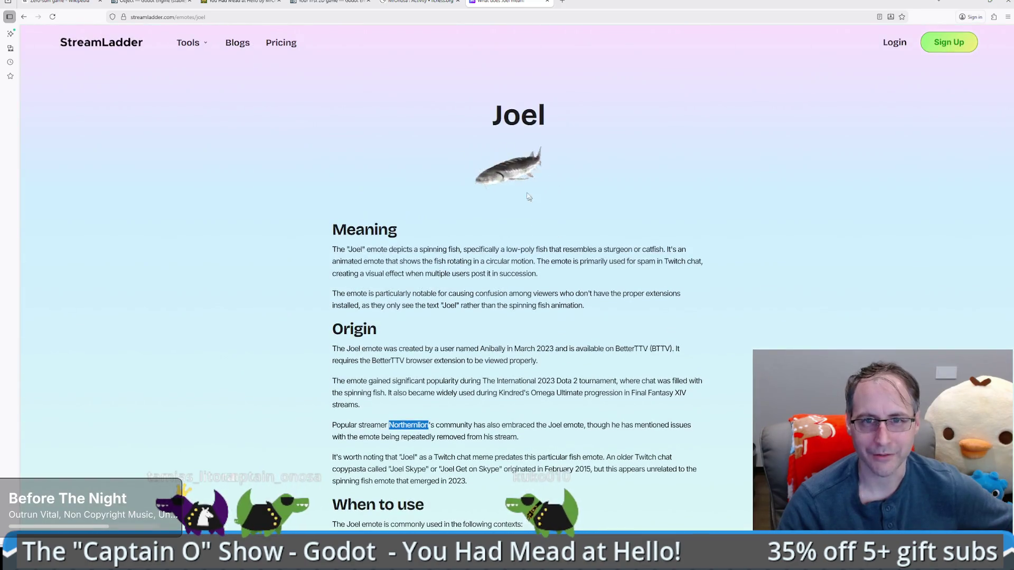
click(507, 167)
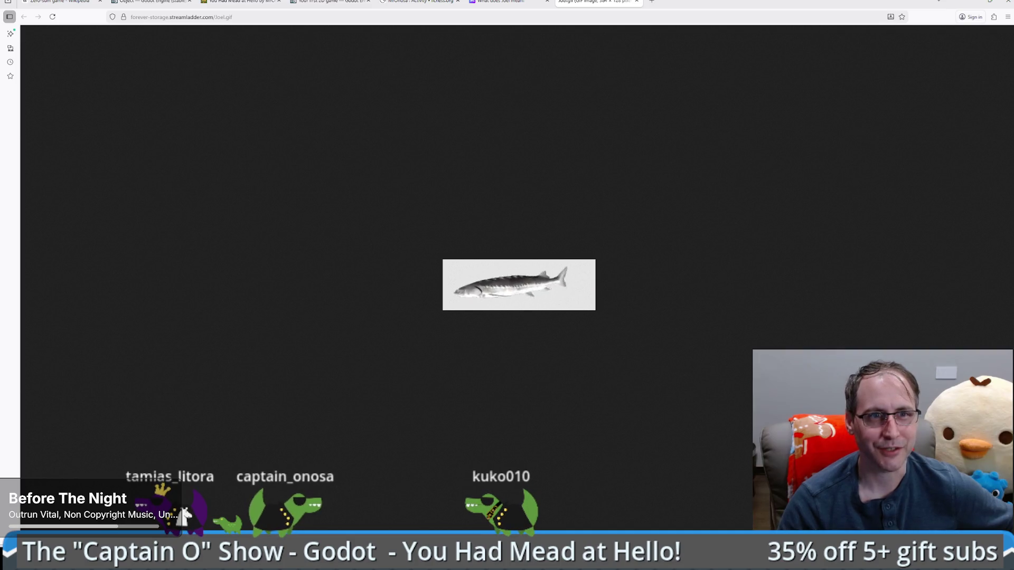
Dismiss the fish GIF's context menu without saving and go back to Godot
right_click(539, 292)
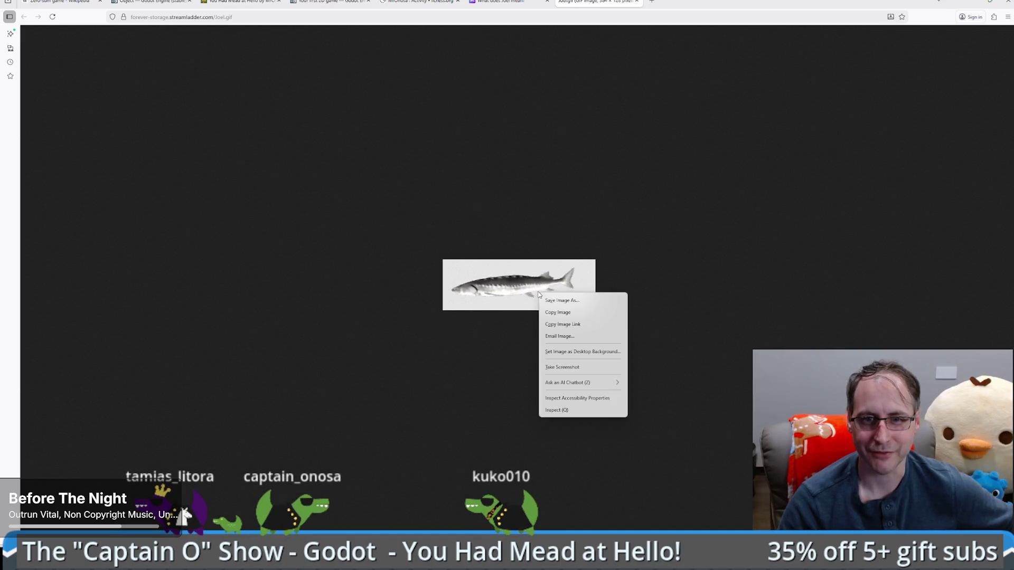
click(452, 274)
right_click(517, 276)
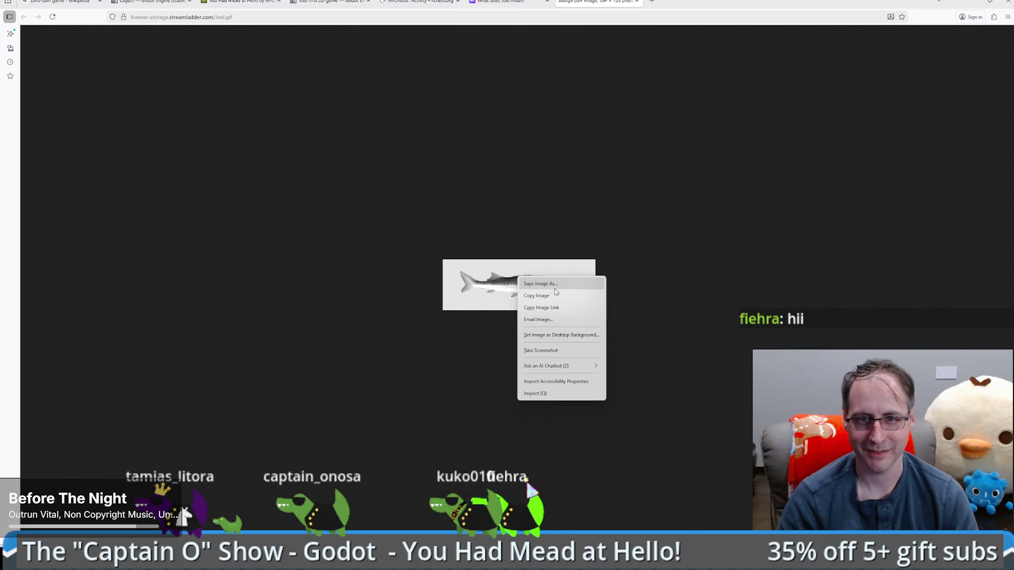
click(366, 211)
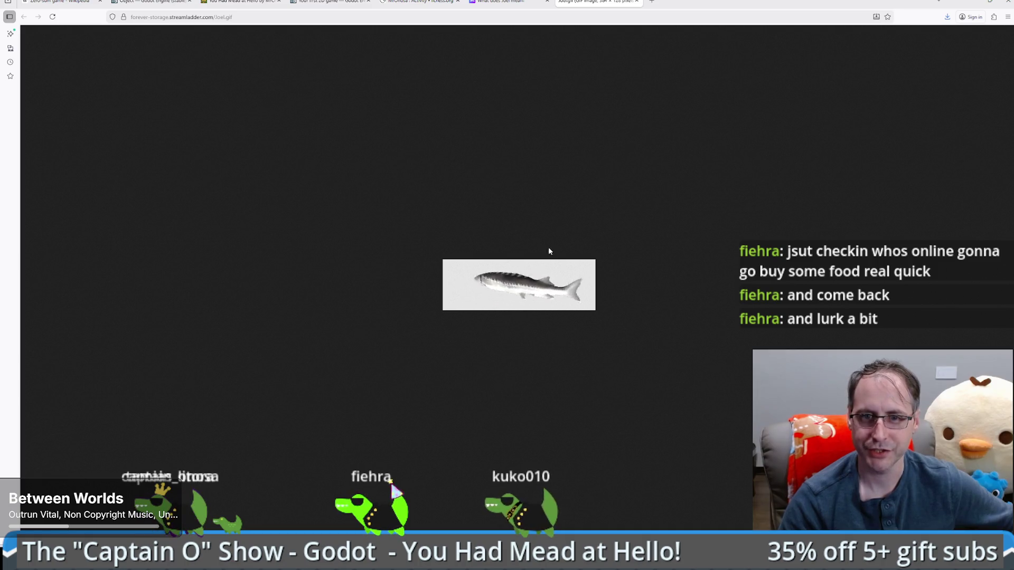
key(alt+Tab)
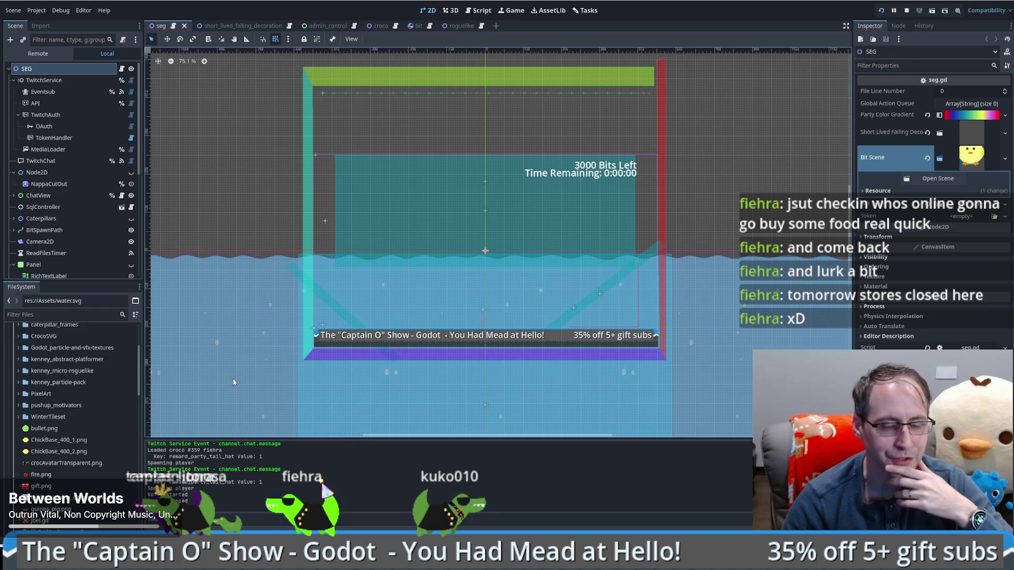
Browse the Godot FileSystem dock to check the project's Assets folder
scroll(58, 412, down, 3)
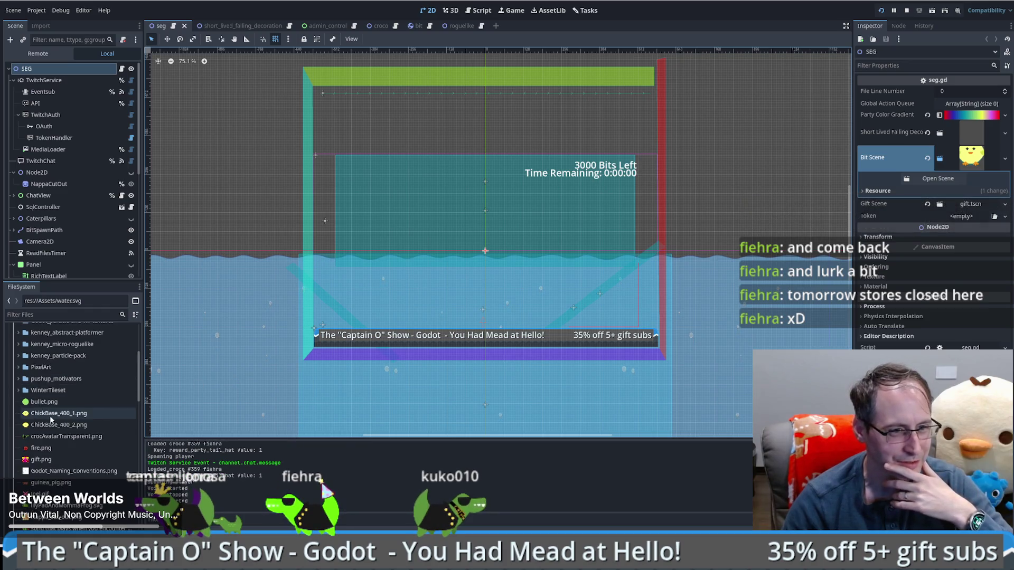
scroll(49, 422, down, 3)
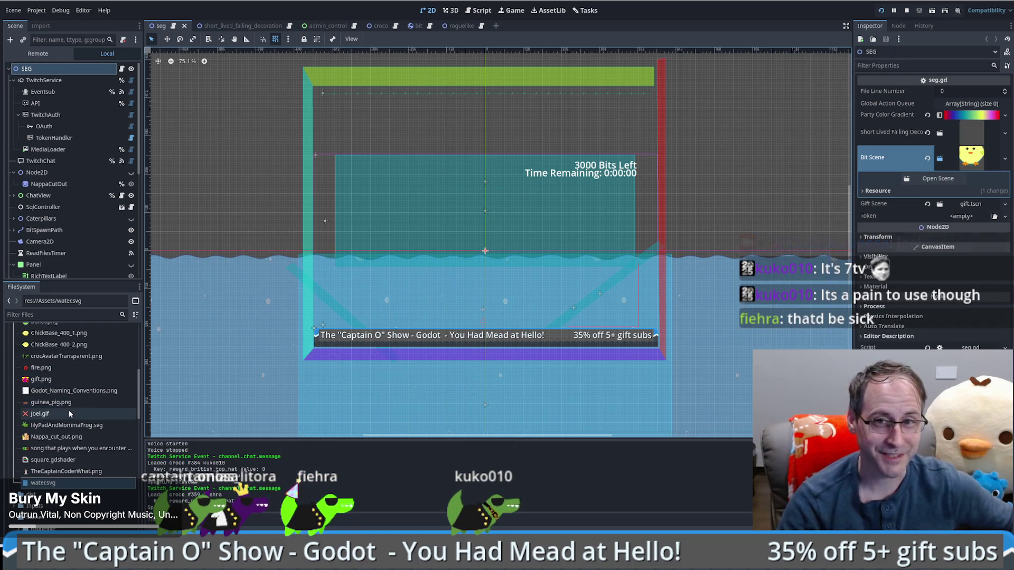
scroll(398, 226, up, 1)
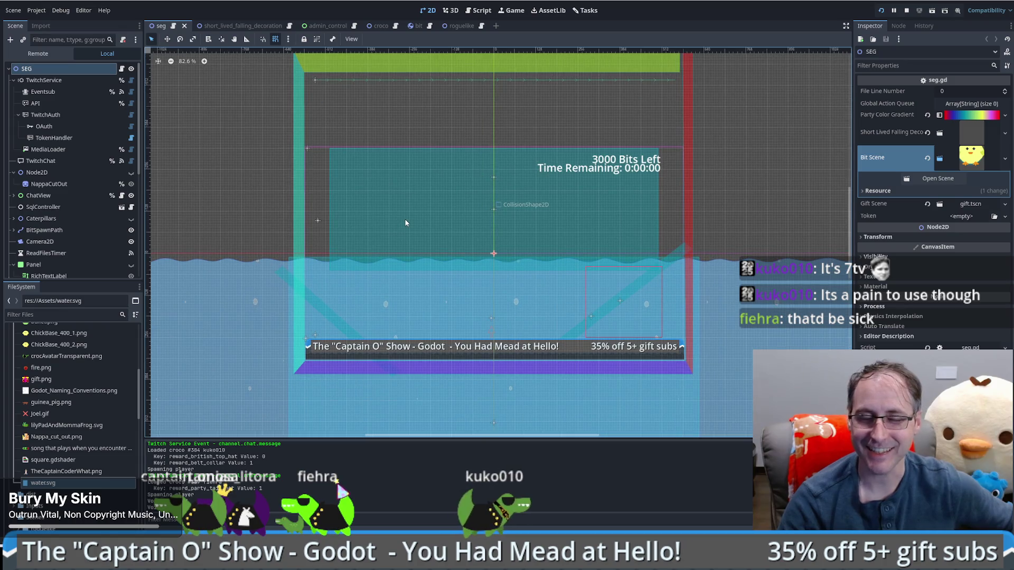
scroll(405, 222, up, 2)
scroll(405, 223, right, 1)
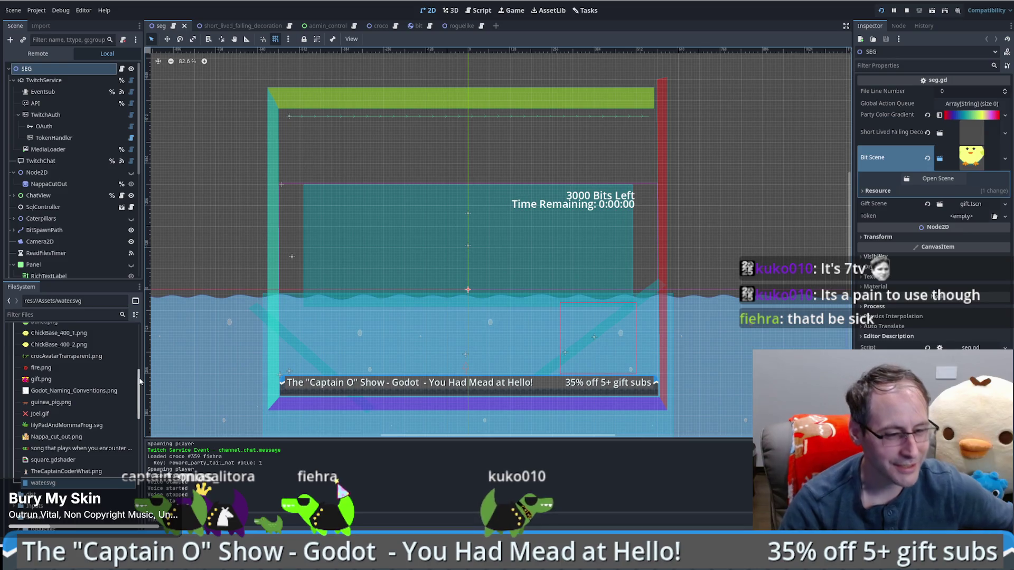
mouse_move(140, 380)
mouse_down()
mouse_move(141, 359)
mouse_move(137, 375)
mouse_up()
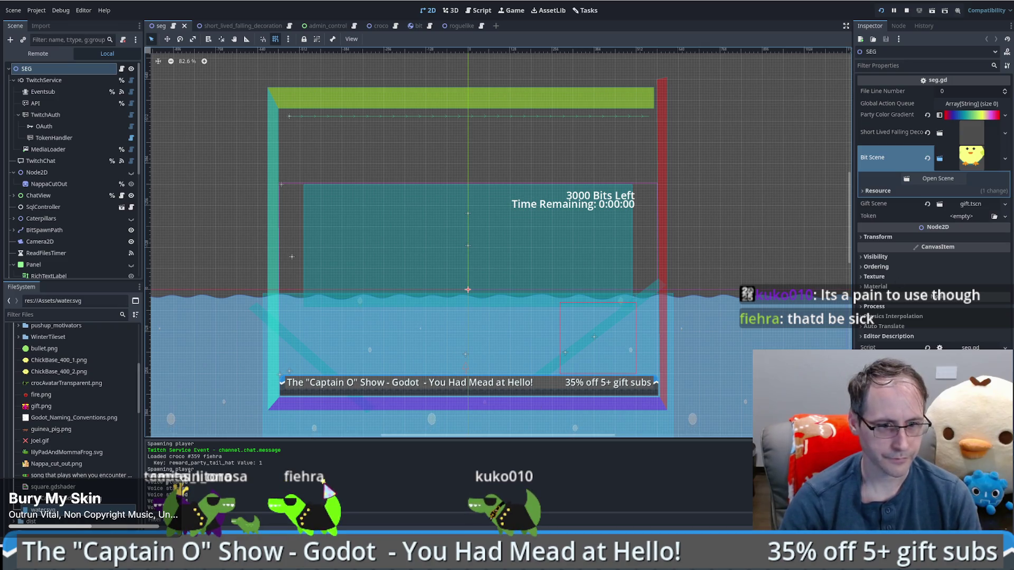
Load ezgif.com in a new Firefox tab
key(alt+Tab)
click(659, 4)
text(ezgif.com)
key(Return)
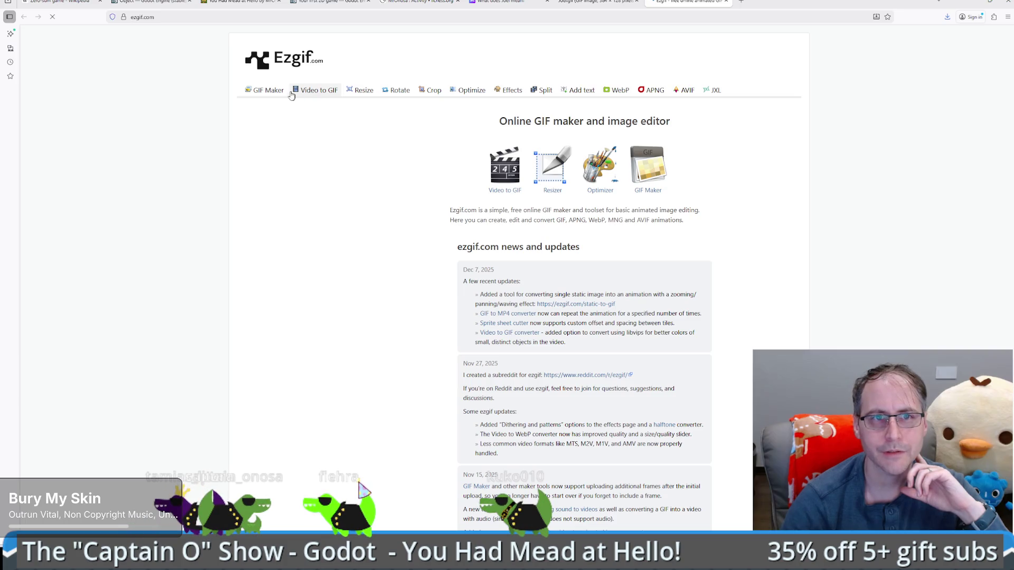
Load Joel.gif into Ezgif's frame splitter by pasting its direct URL and uploading
click(537, 92)
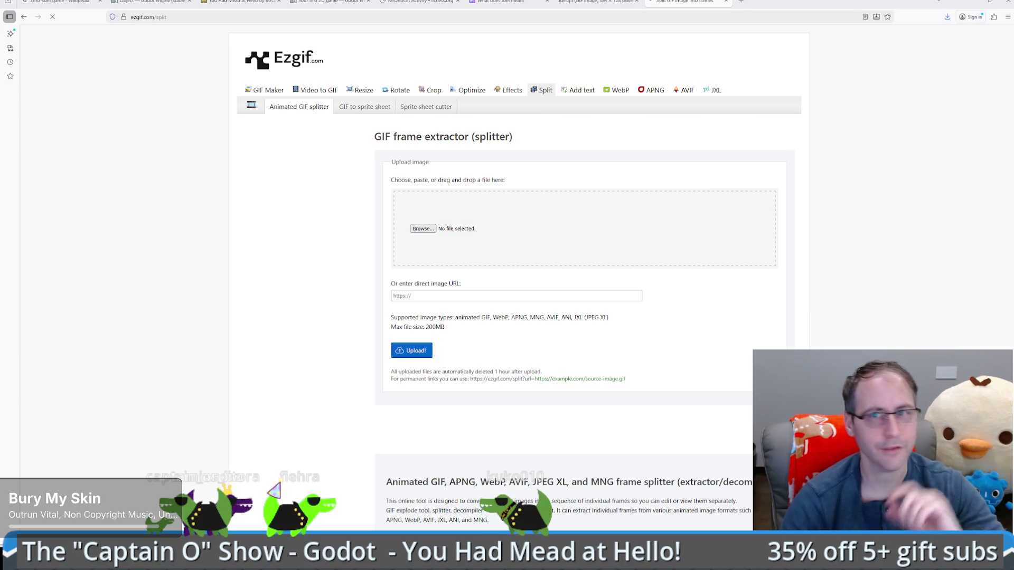
click(596, 1)
click(373, 17)
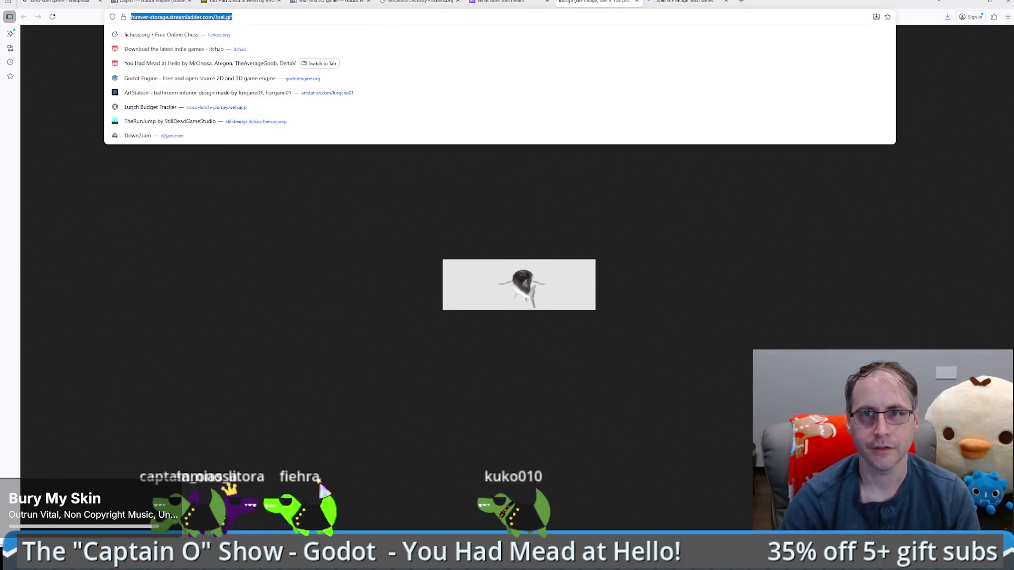
key(ctrl+Tab)
click(401, 295)
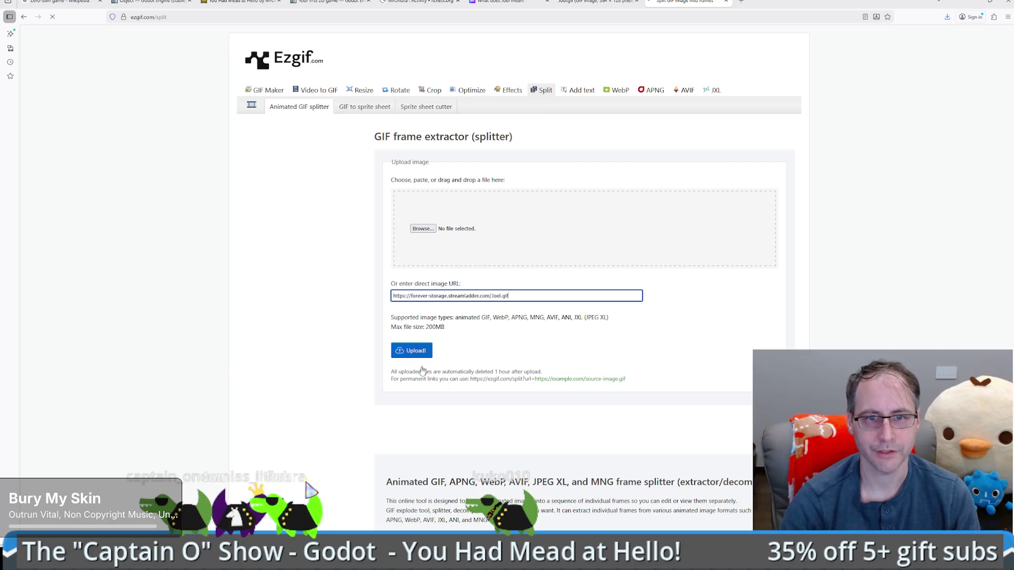
click(414, 354)
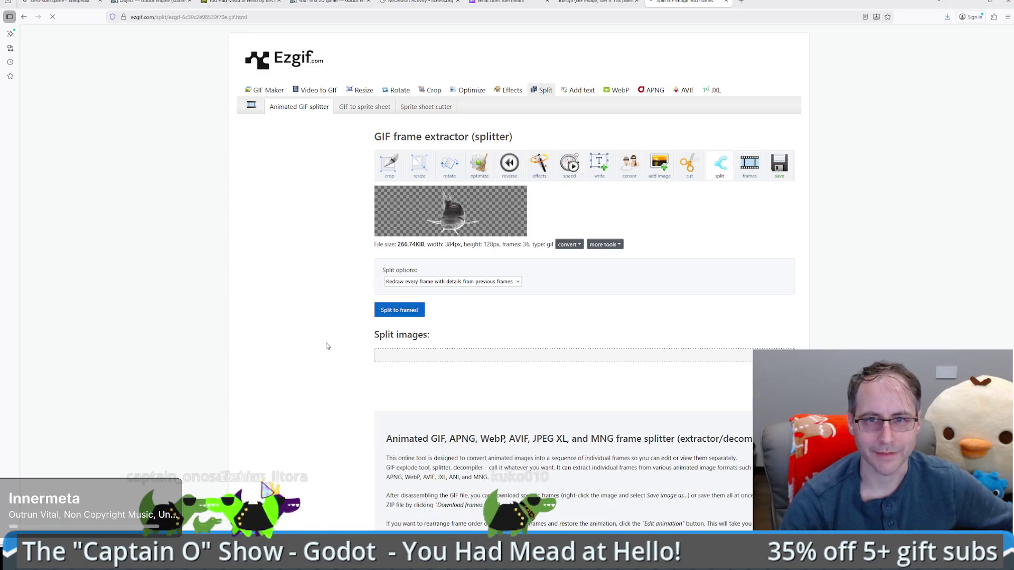
click(490, 283)
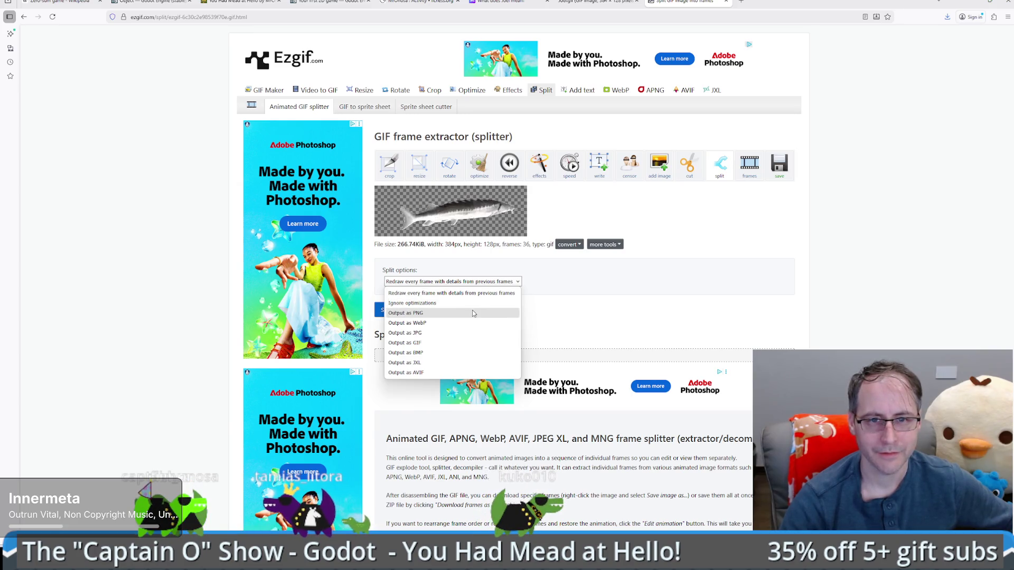
Split the fish GIF into individual frames output as PNG
click(473, 314)
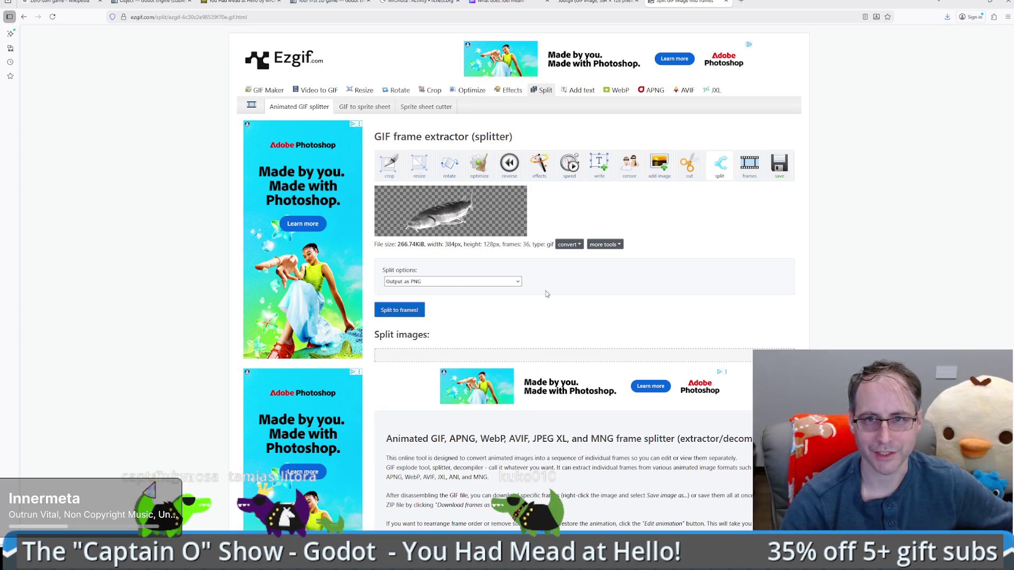
click(399, 311)
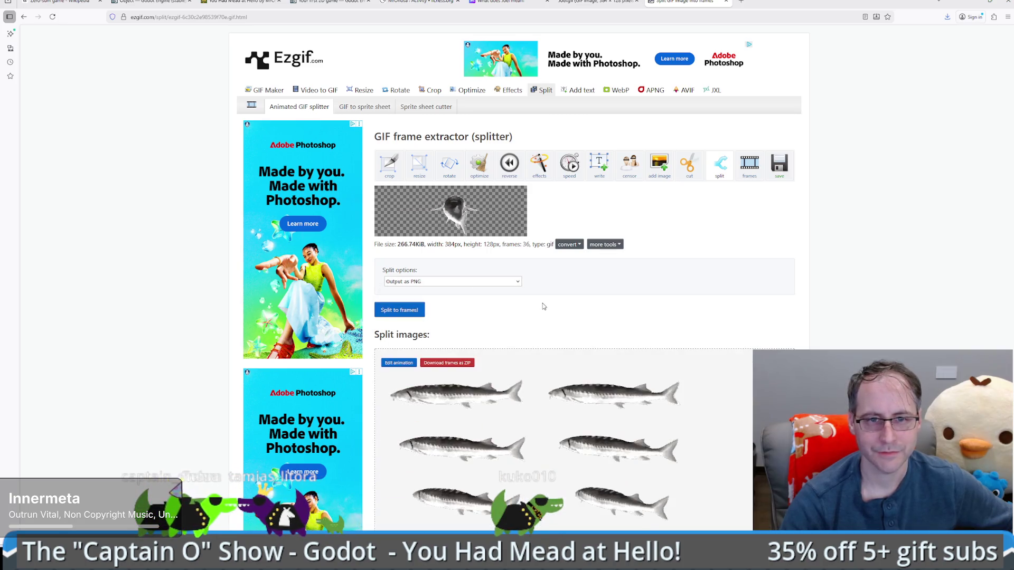
scroll(660, 307, down, 15)
scroll(777, 308, down, 4)
scroll(771, 309, up, 20)
scroll(768, 307, up, 3)
scroll(768, 306, down, 15)
scroll(762, 319, up, 1)
scroll(763, 320, up, 3)
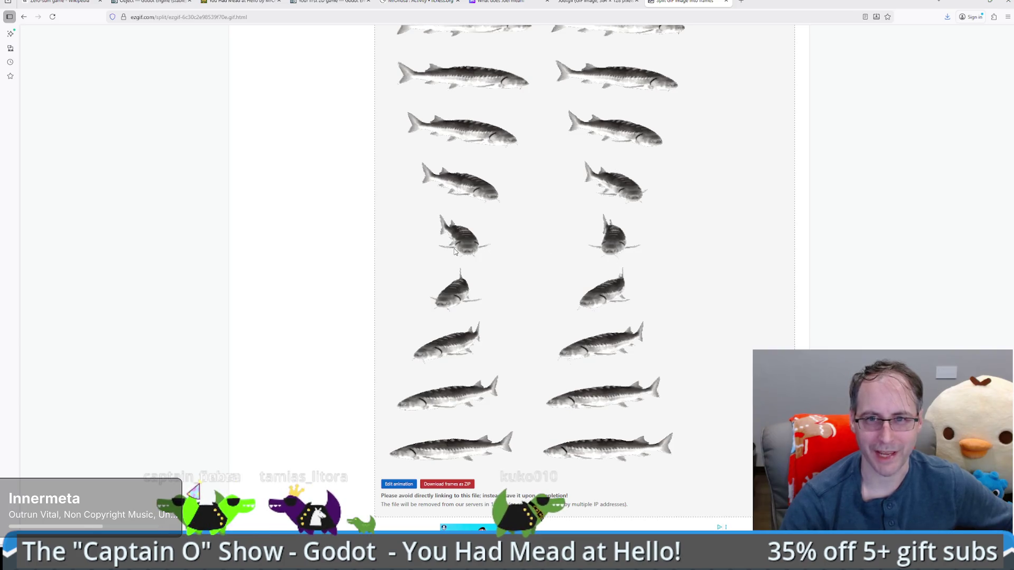
scroll(526, 242, down, 2)
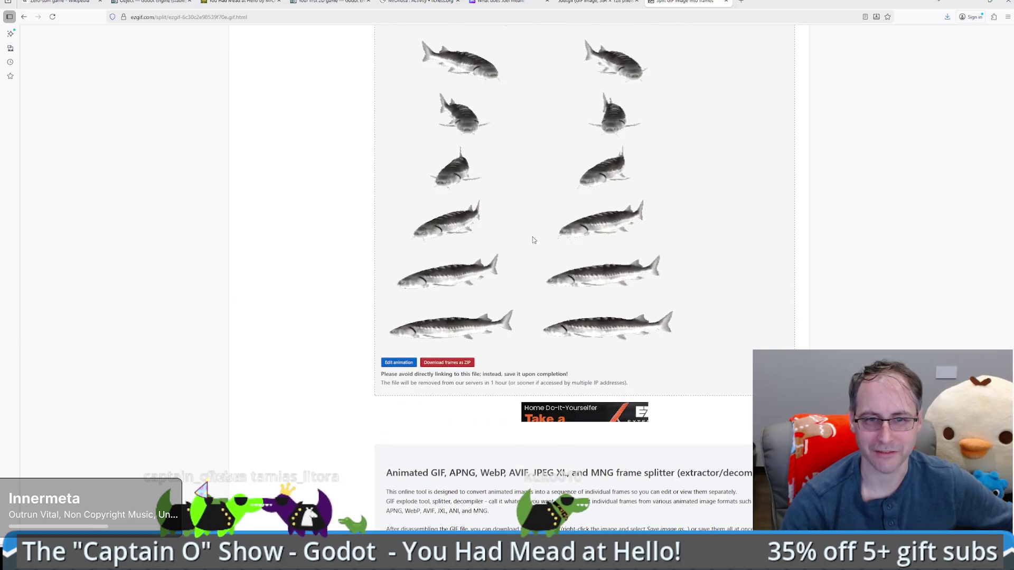
Download all frames as ezgif-split.zip and show it in its folder
click(458, 363)
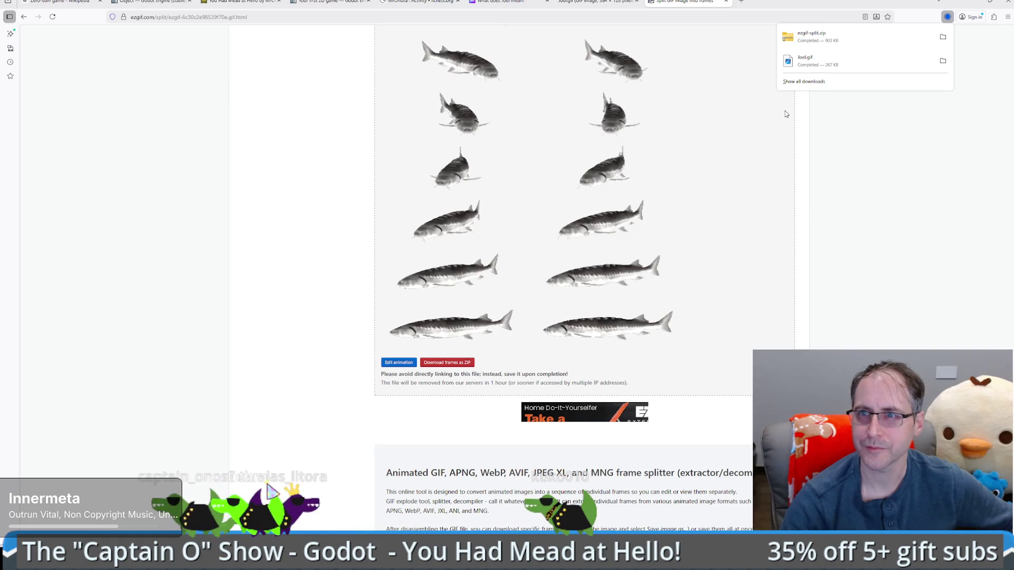
click(943, 38)
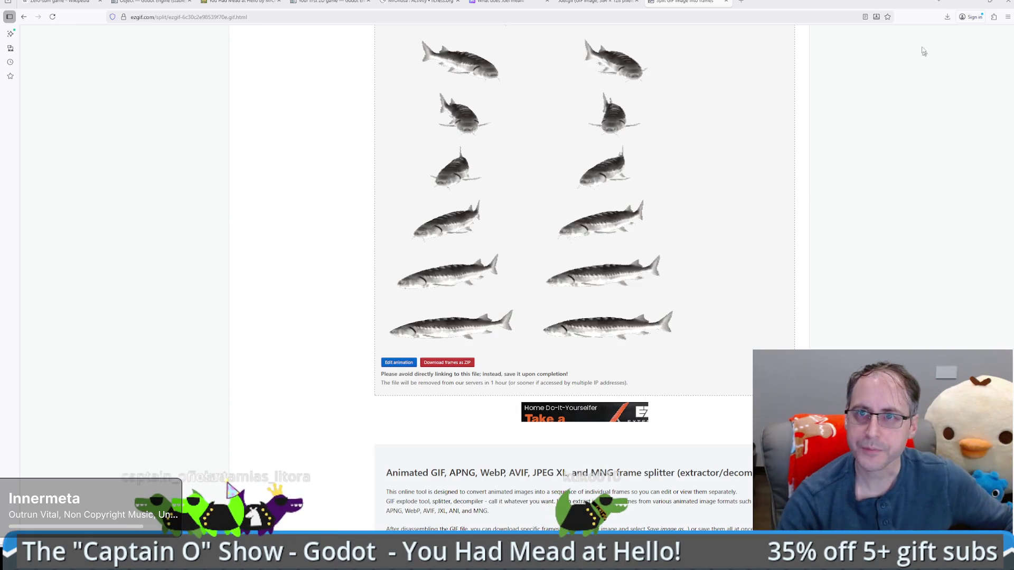
click(971, 2)
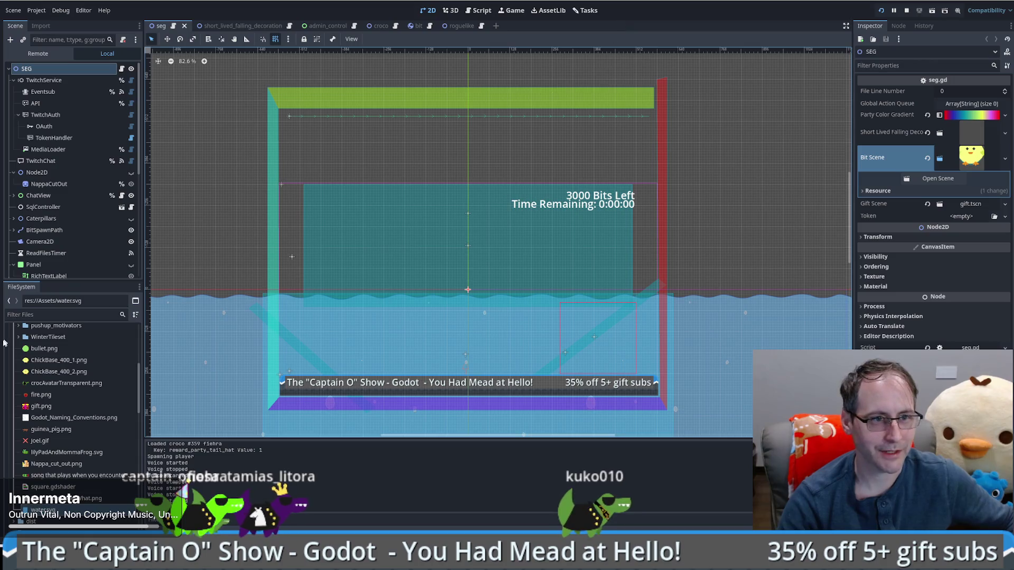
Create a new folder named joel inside res://Assets
scroll(79, 400, up, 3)
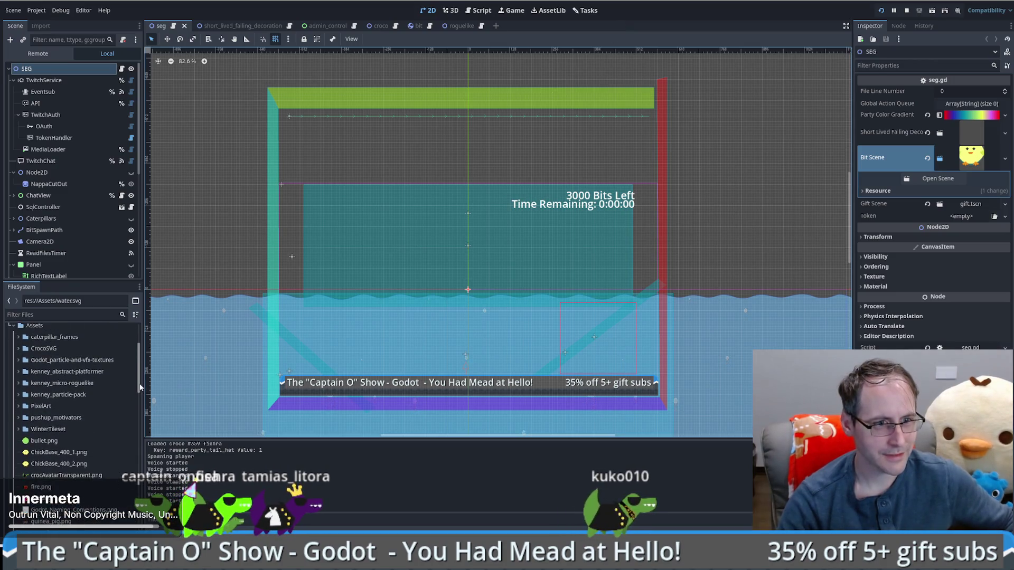
click(34, 352)
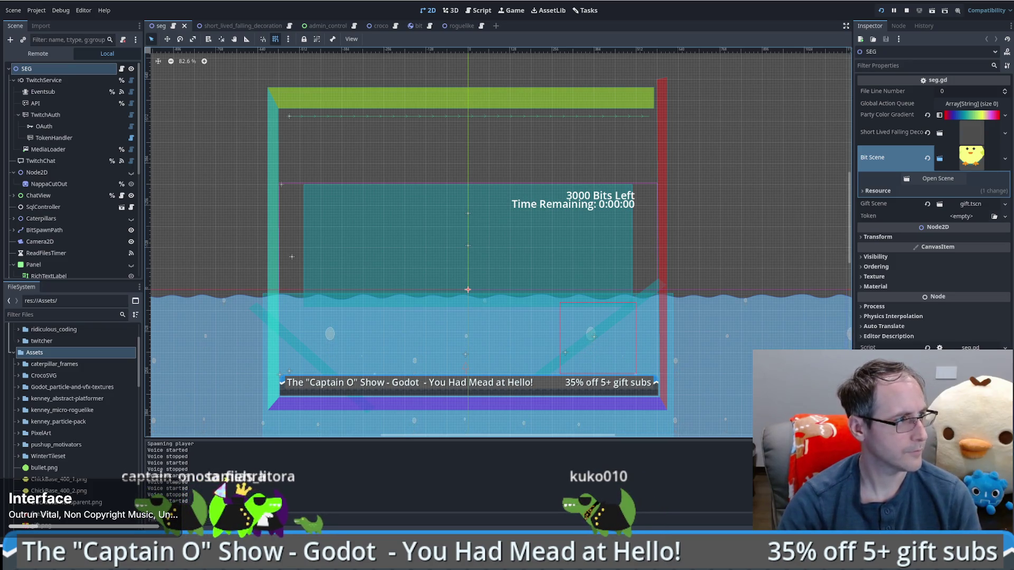
click(44, 354)
right_click(48, 357)
mouse_move(74, 367)
click(171, 362)
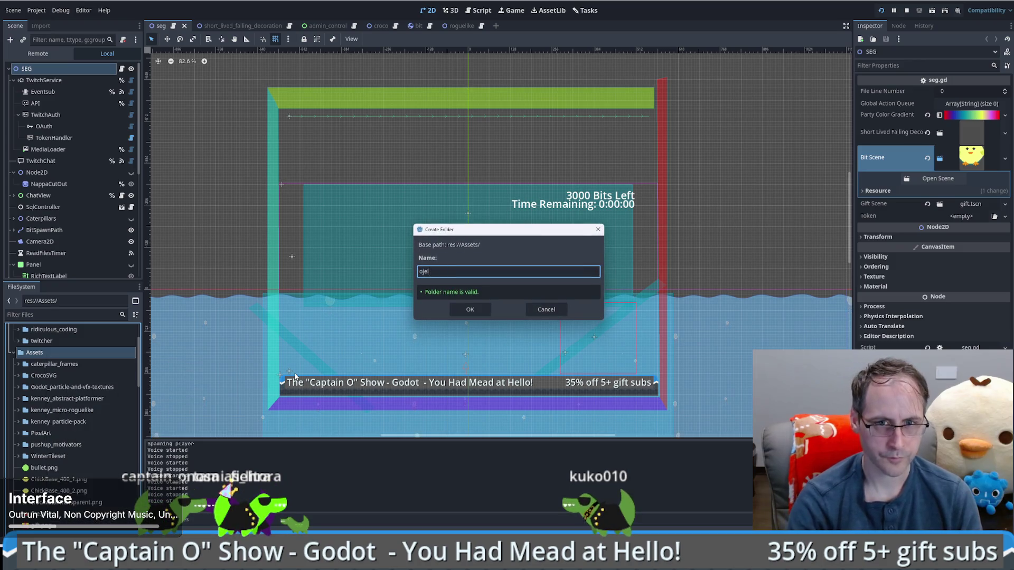
key(BackSpace)
key(BackSpace)
key(BackSpace)
text(joel)
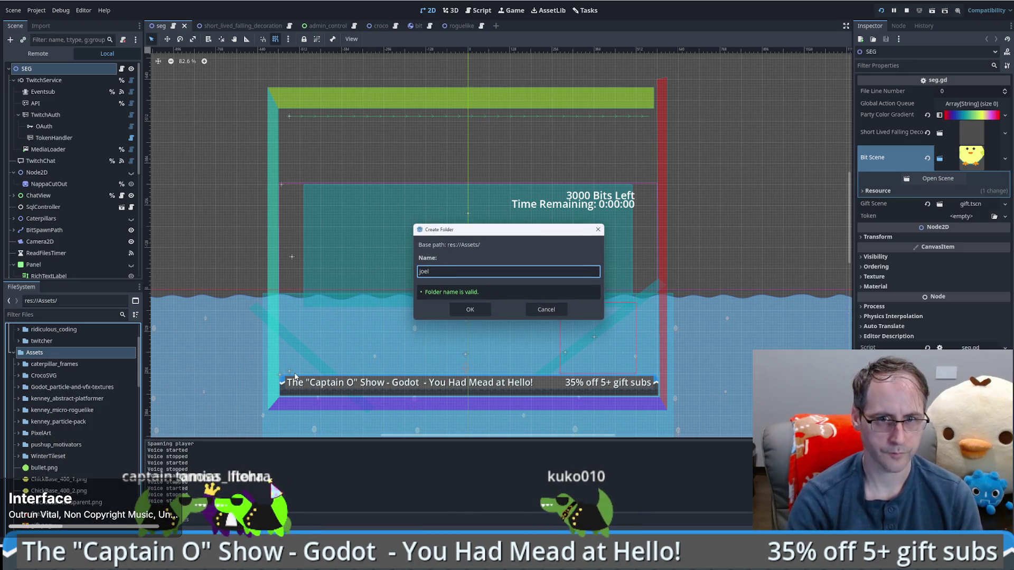
key(Return)
click(44, 398)
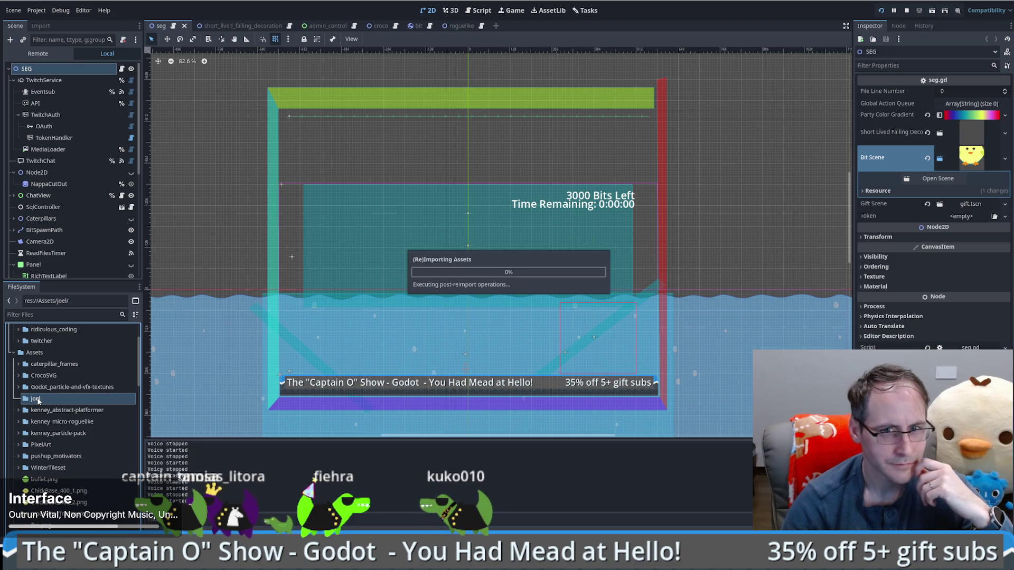
Expand the joel folder to list the fish frames frame_00 through frame_35
double_click(38, 400)
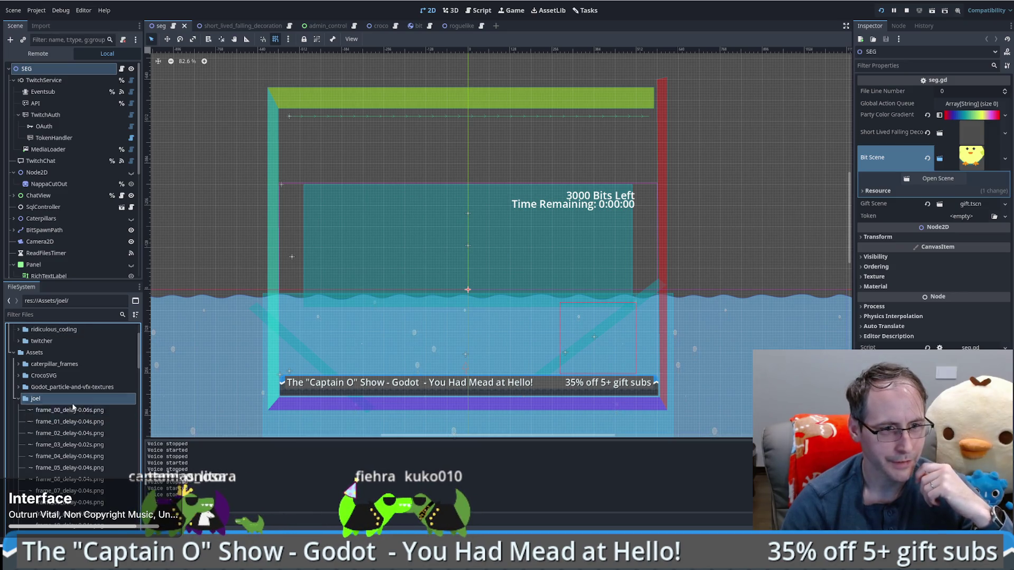
scroll(72, 407, down, 8)
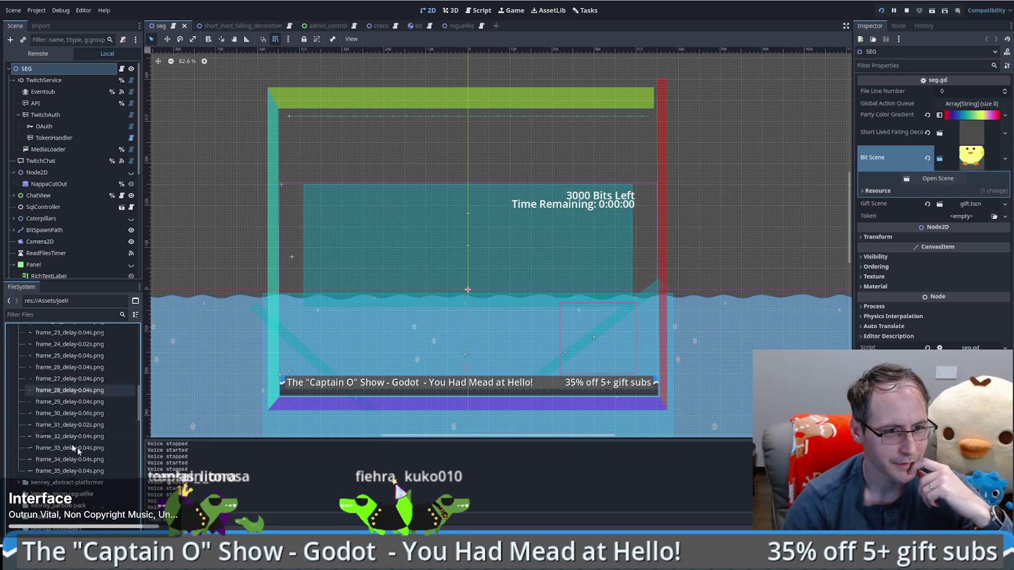
scroll(68, 444, down, 6)
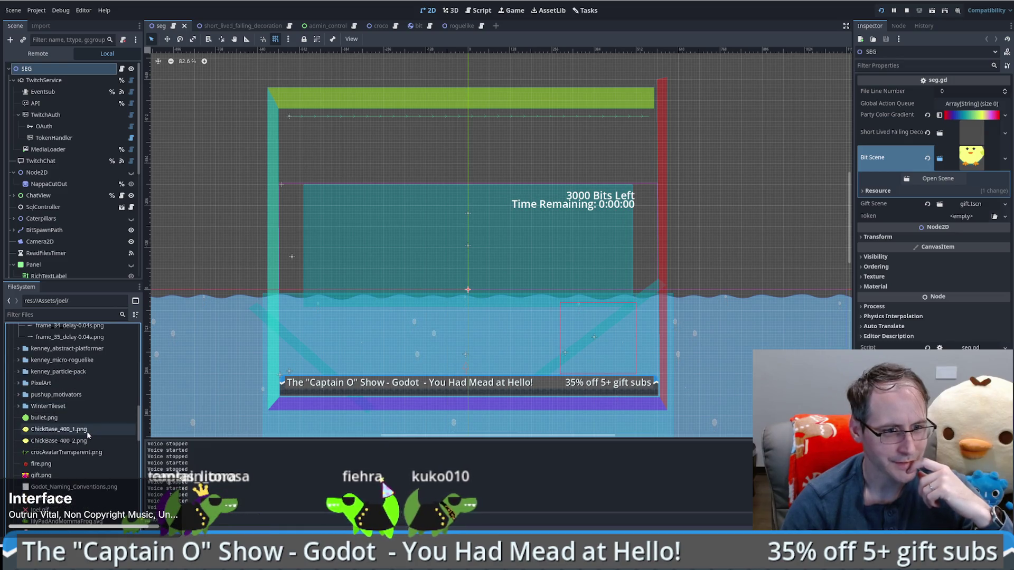
scroll(87, 432, up, 3)
scroll(88, 439, up, 10)
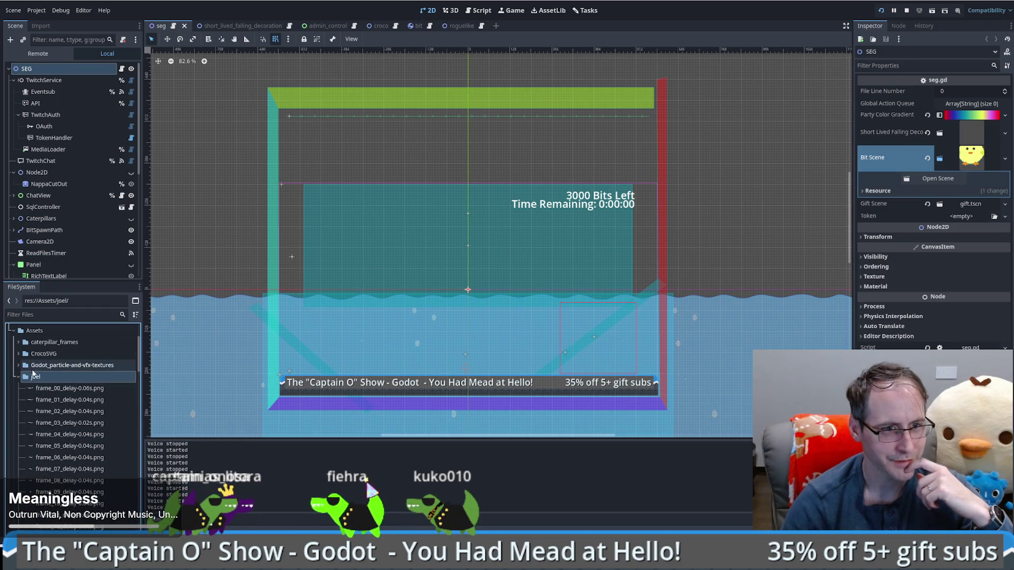
right_click(74, 379)
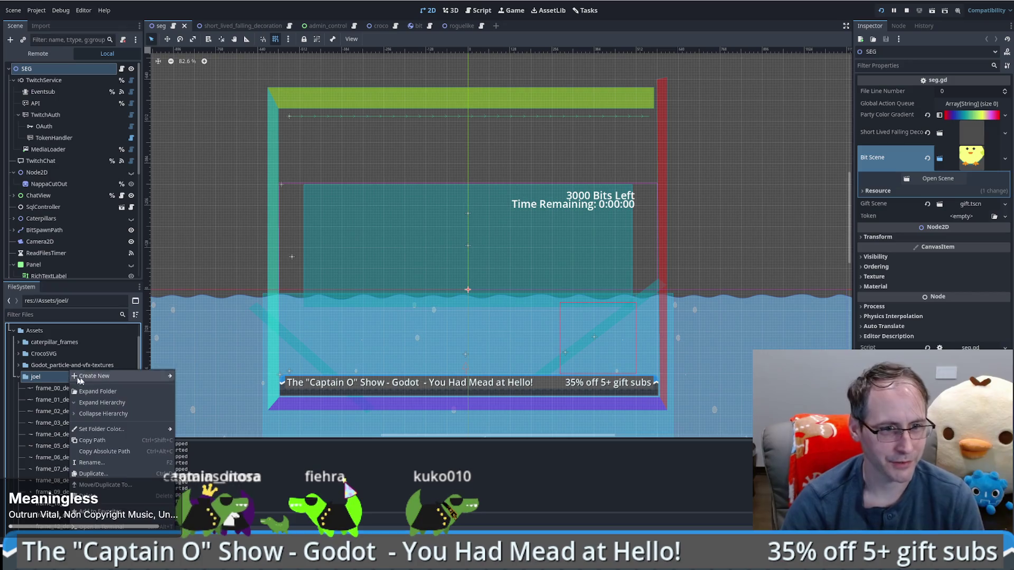
Create a new scene named joel_scene in the joel folder
mouse_move(148, 376)
click(199, 388)
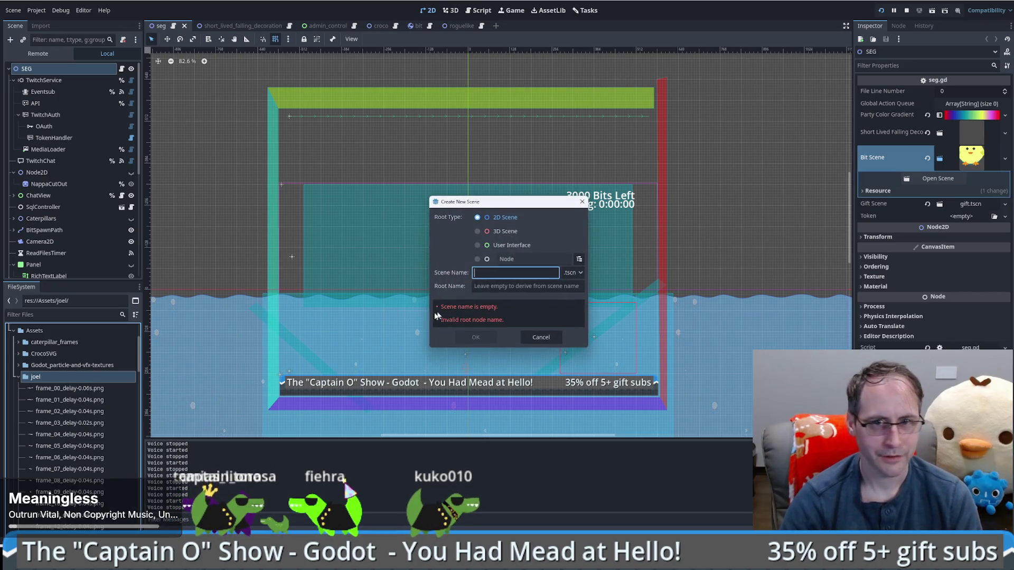
text(joel_scene)
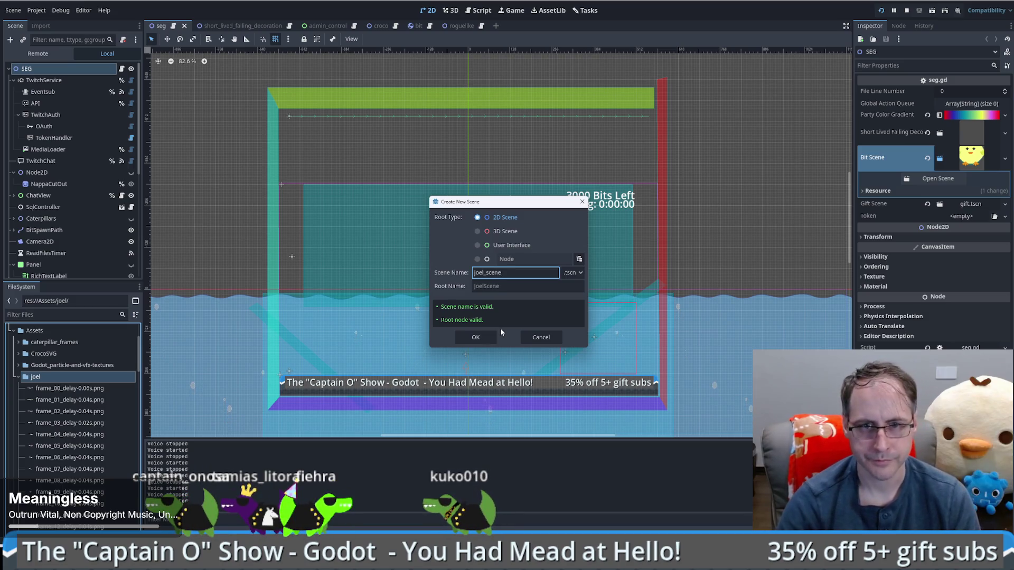
click(475, 338)
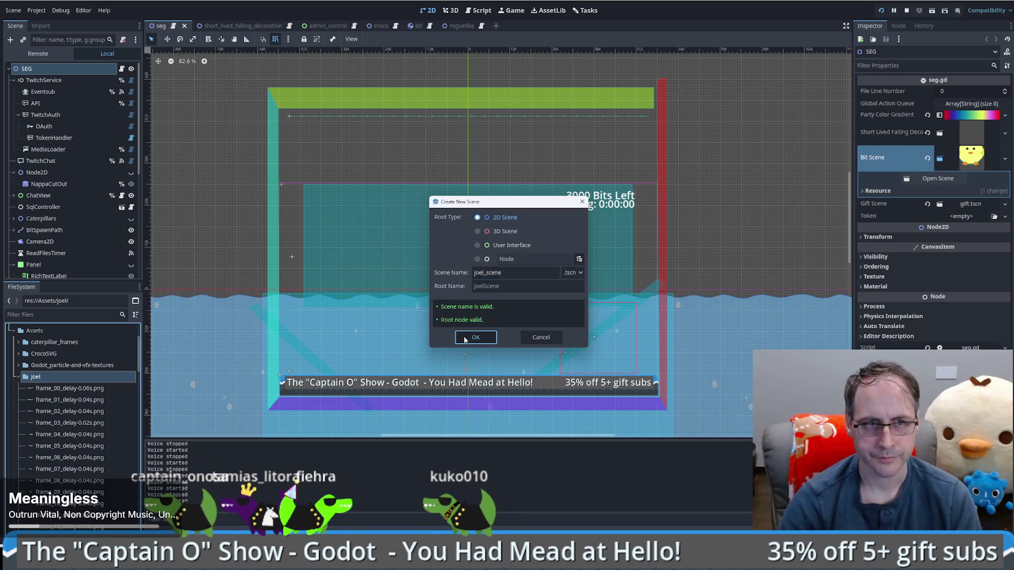
Add an AnimatedSprite2D child under the JoelScene root node
click(45, 71)
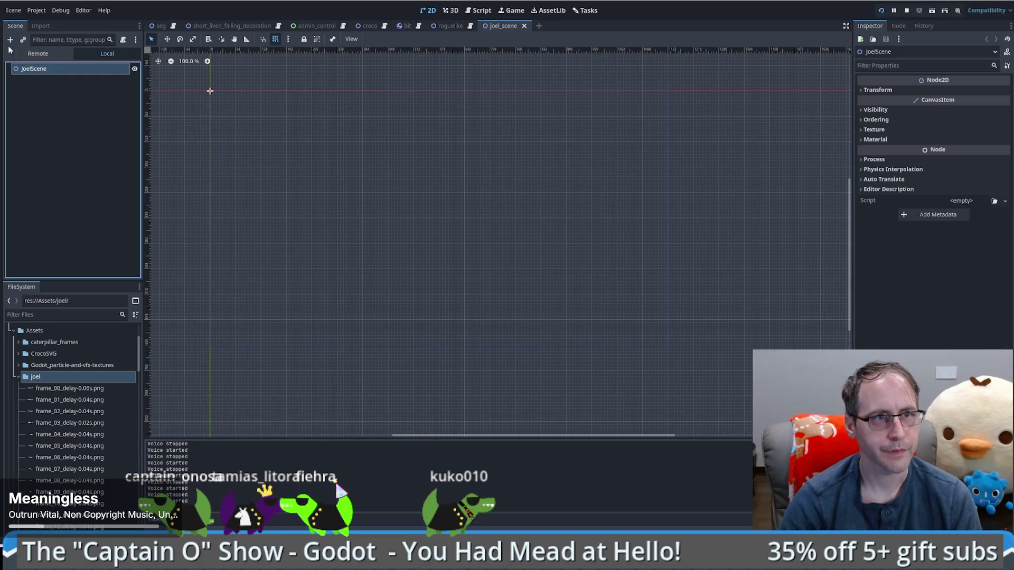
click(10, 39)
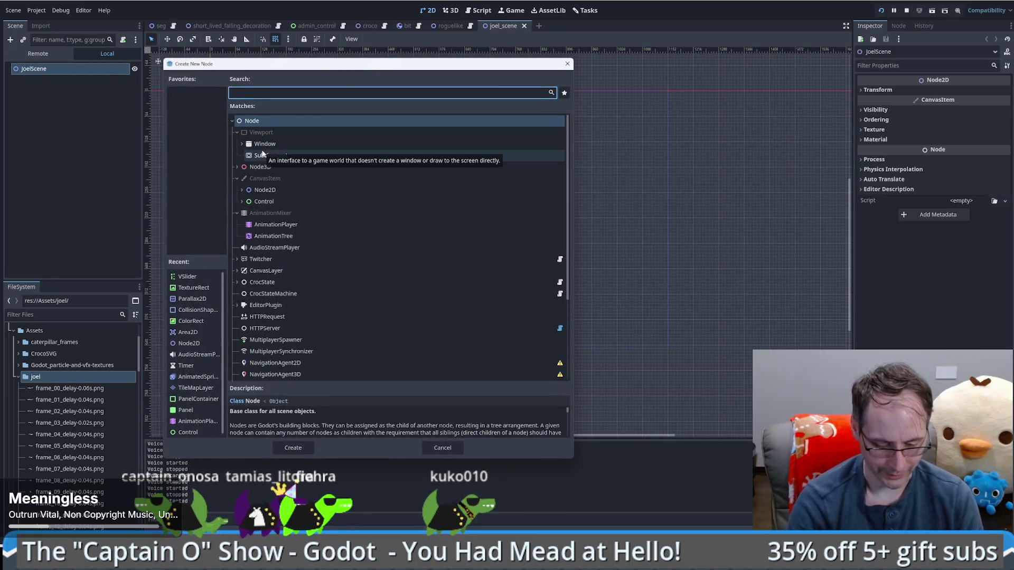
text(anim)
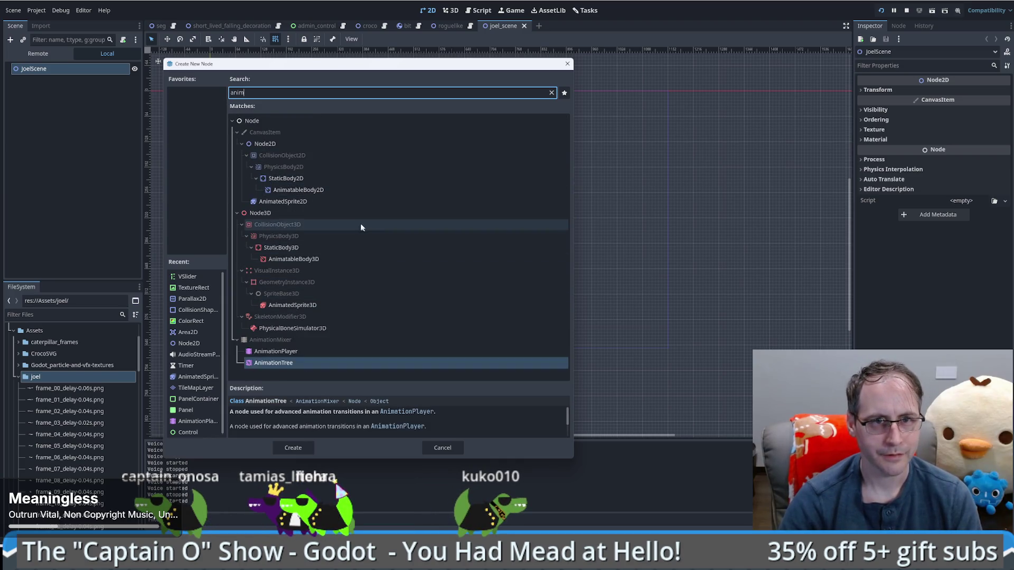
click(346, 201)
click(293, 448)
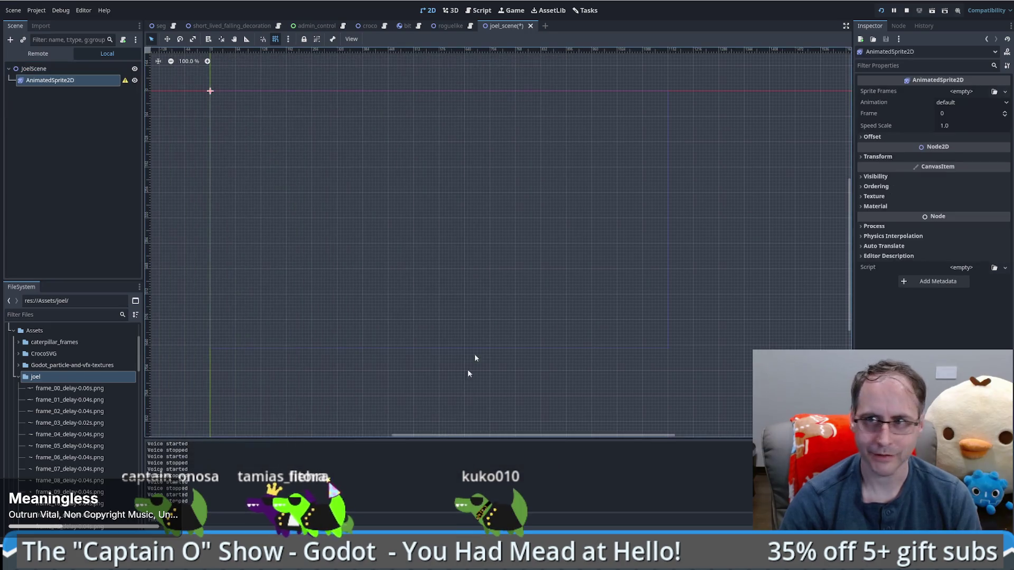
click(962, 93)
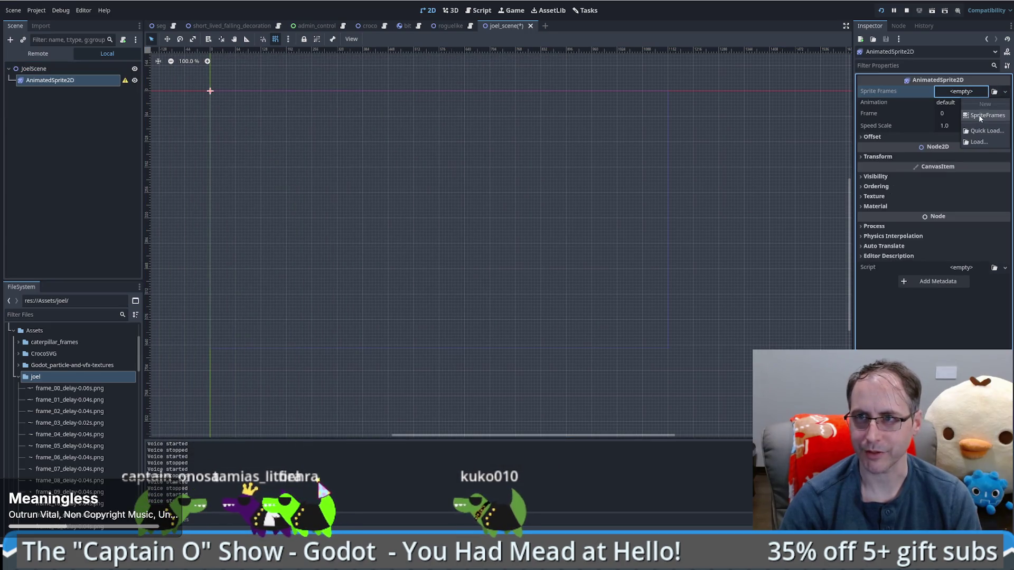
Give the sprite a new SpriteFrames with fish frames frame_00–frame_35 in the default animation
click(955, 103)
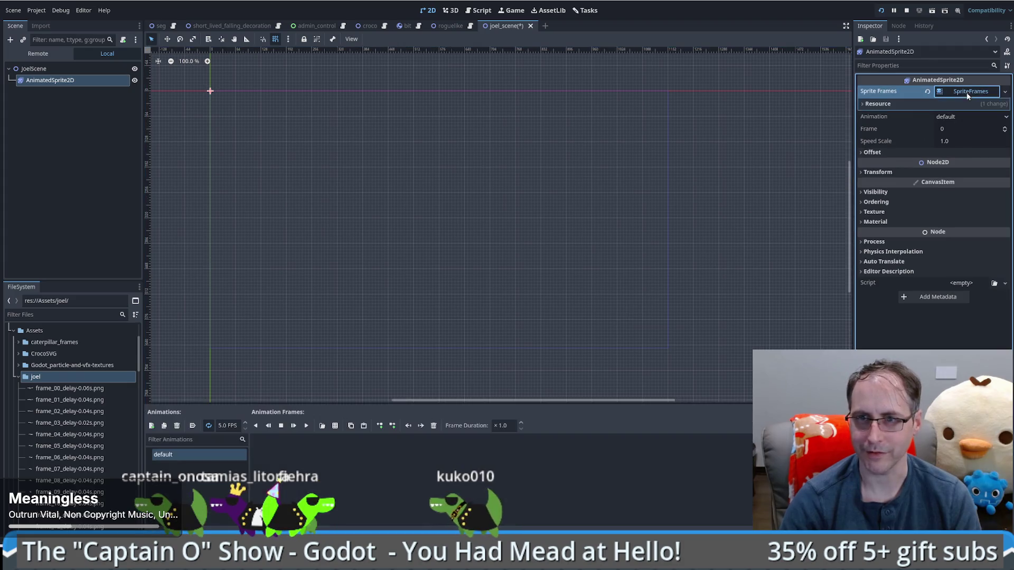
click(69, 388)
scroll(69, 422, down, 10)
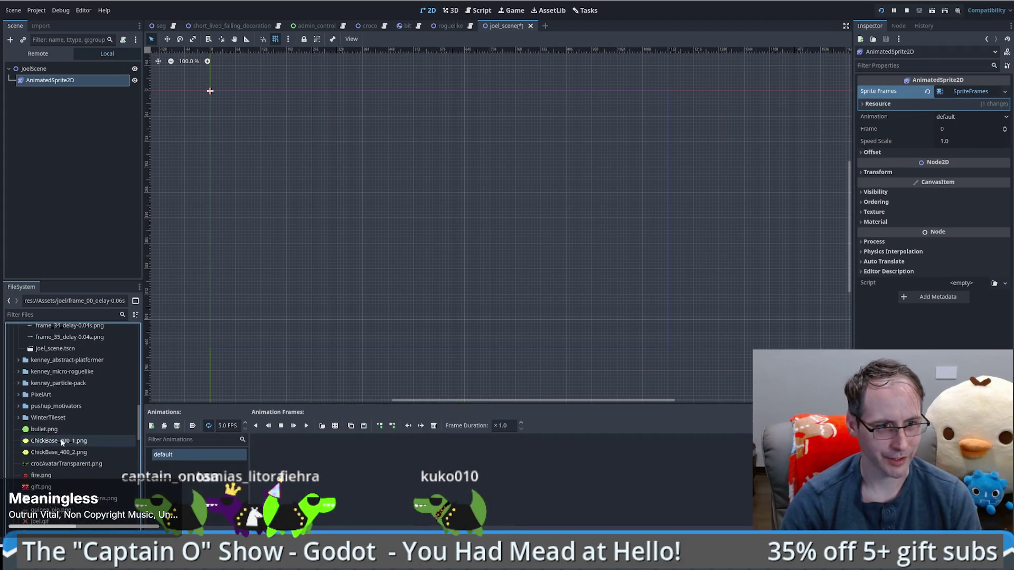
shift+click(83, 395)
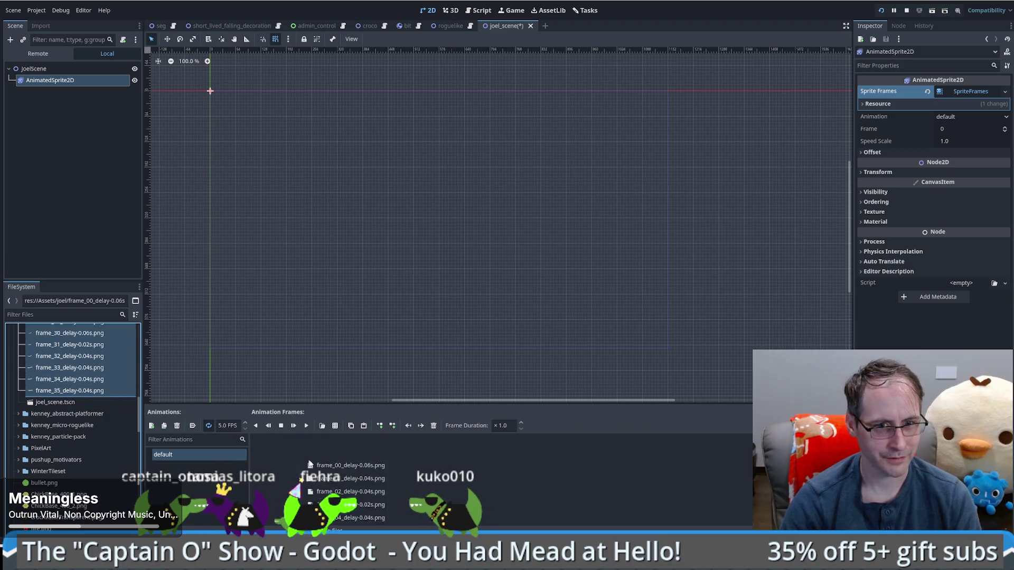
drag(307, 464, 304, 451)
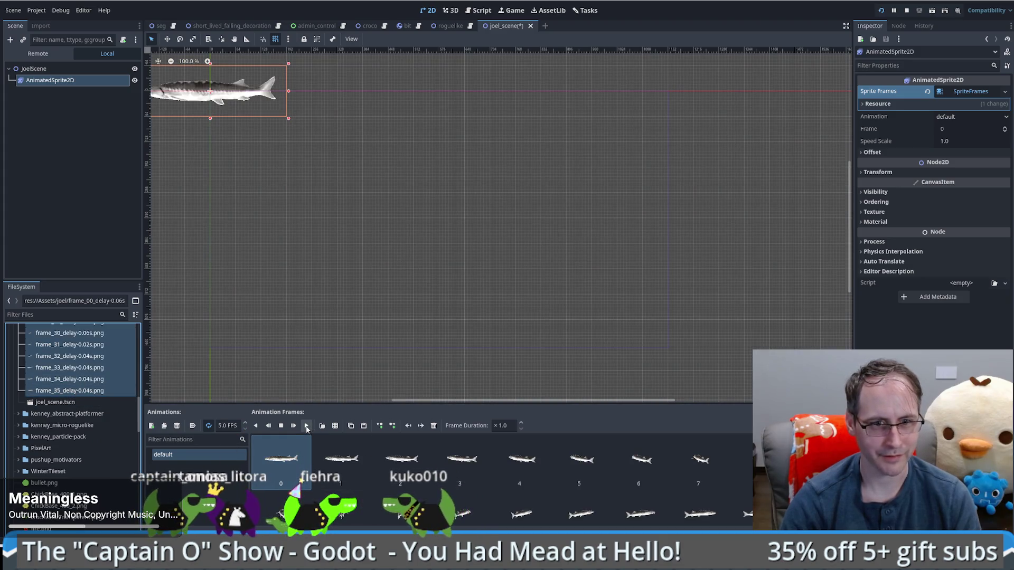
click(306, 426)
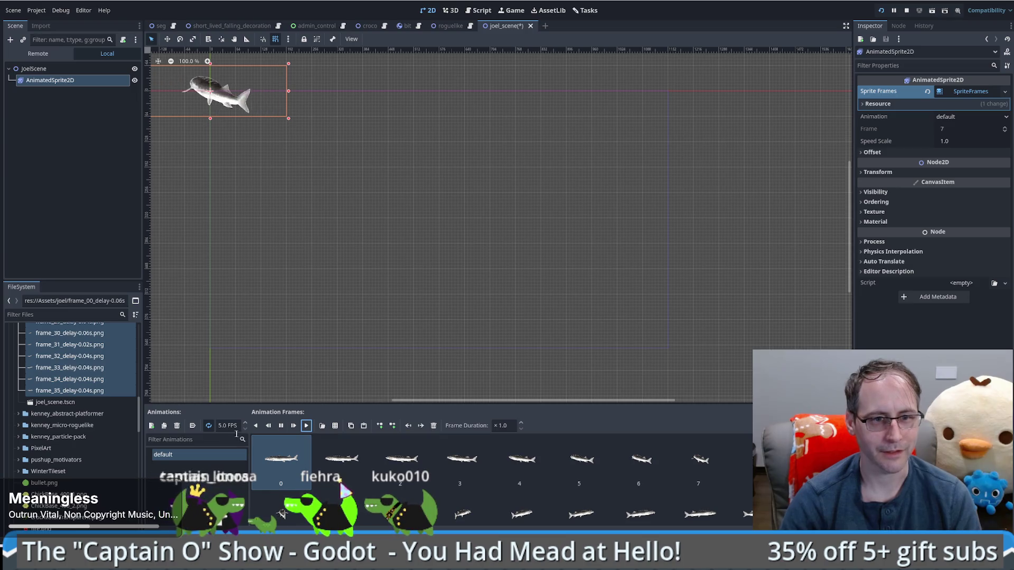
click(281, 426)
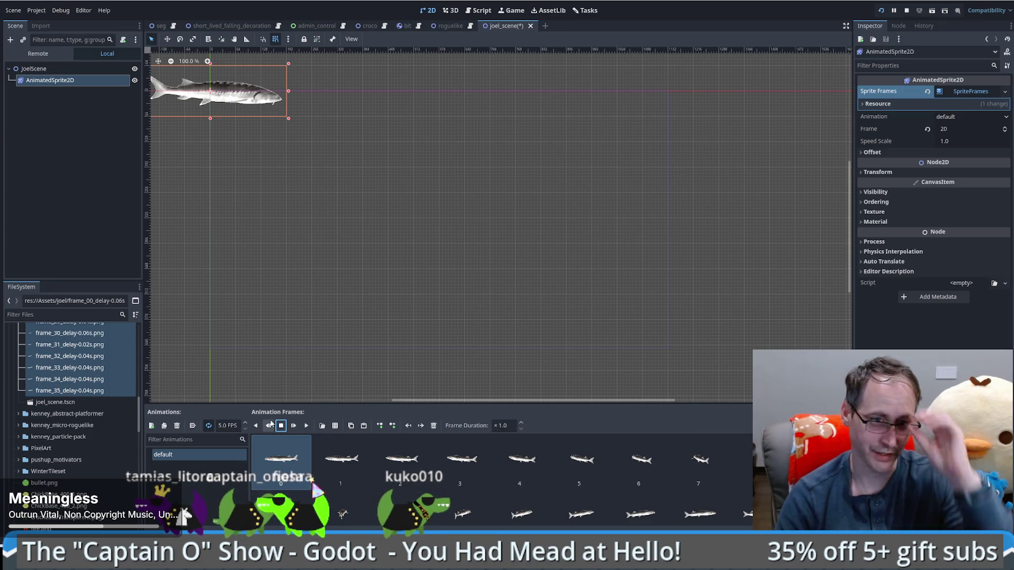
Set the fish animation speed to 30 FPS and preview it playing
click(231, 426)
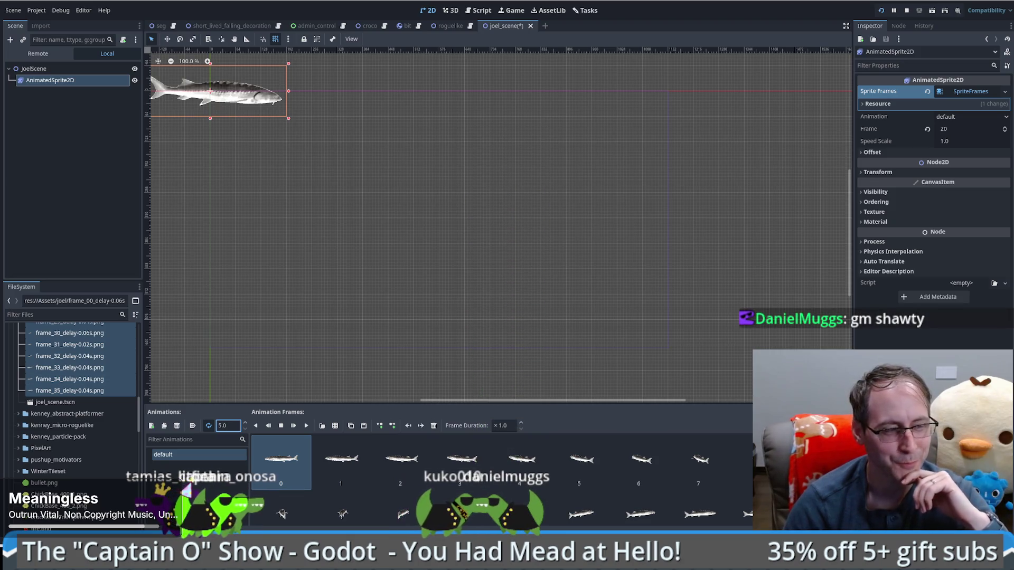
key(f)
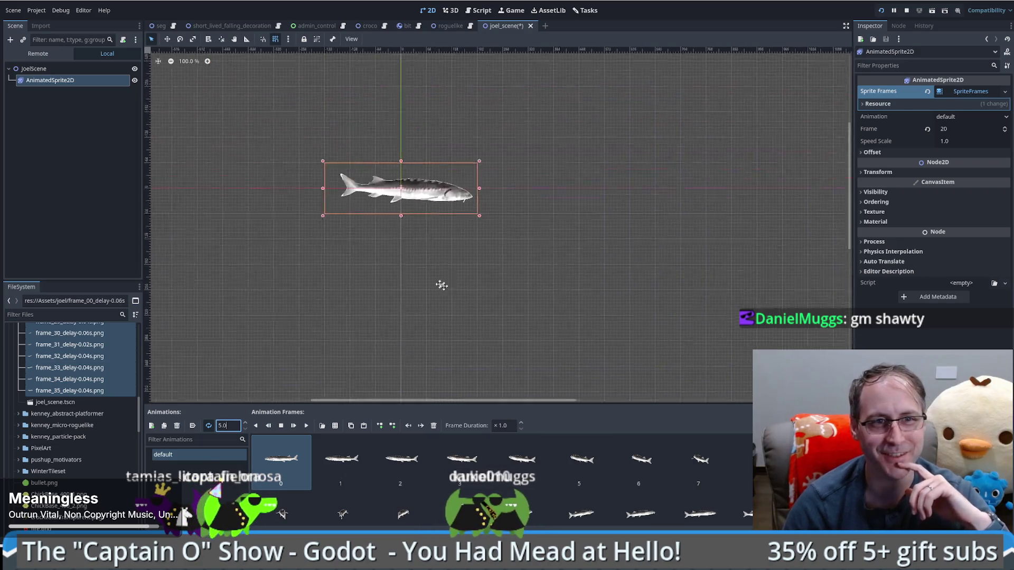
click(307, 425)
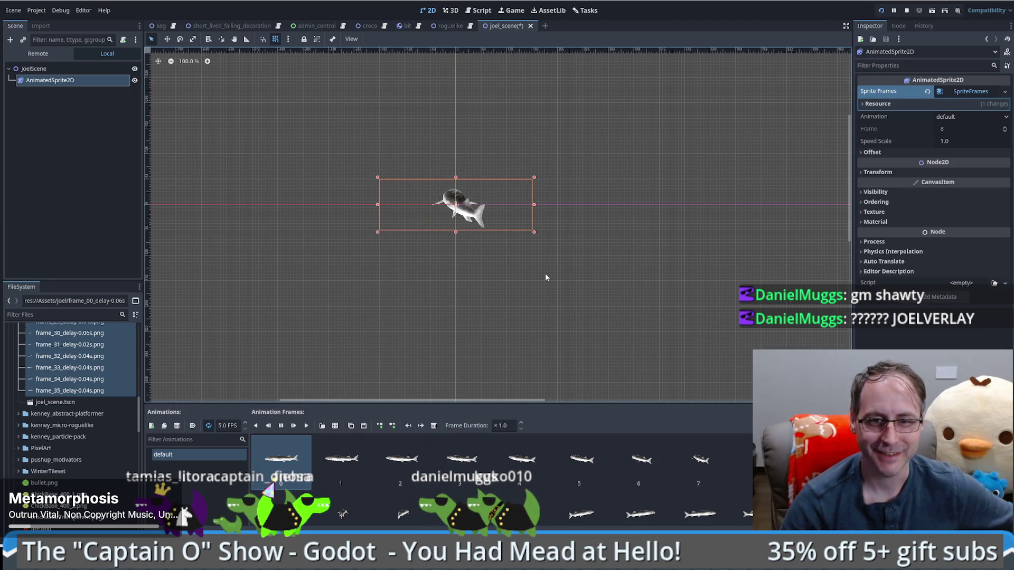
click(227, 426)
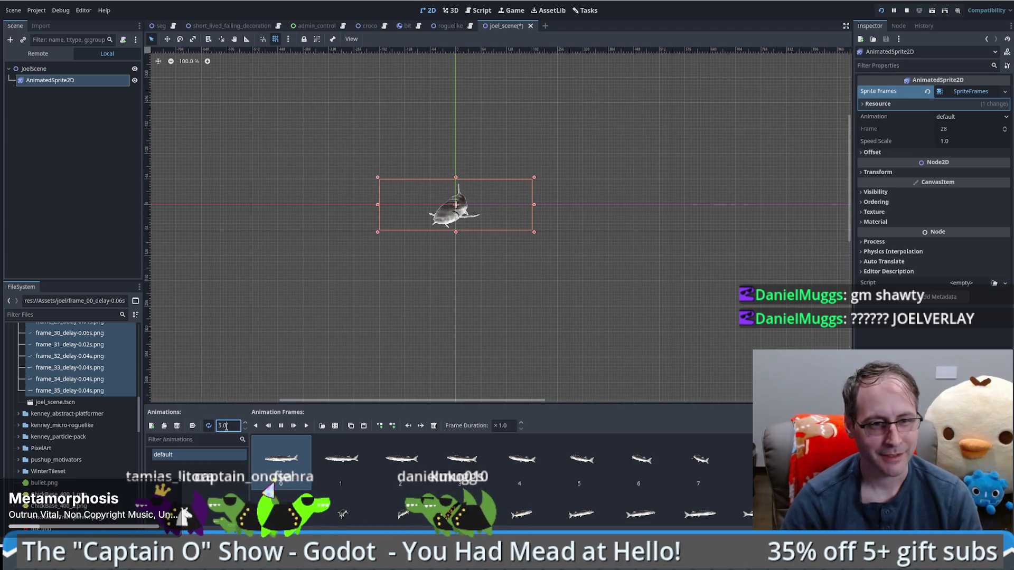
text(1)
key(Return)
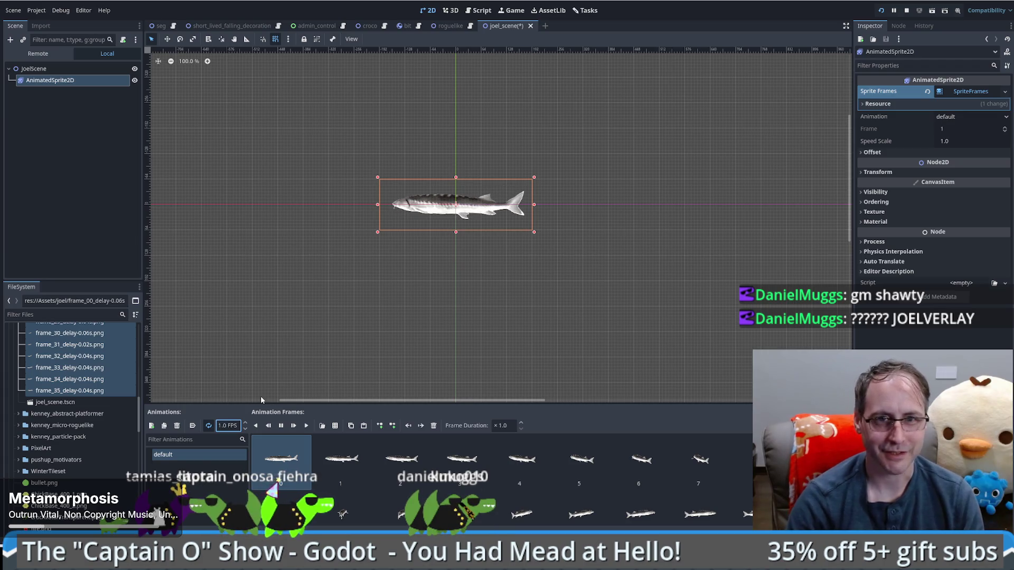
click(306, 426)
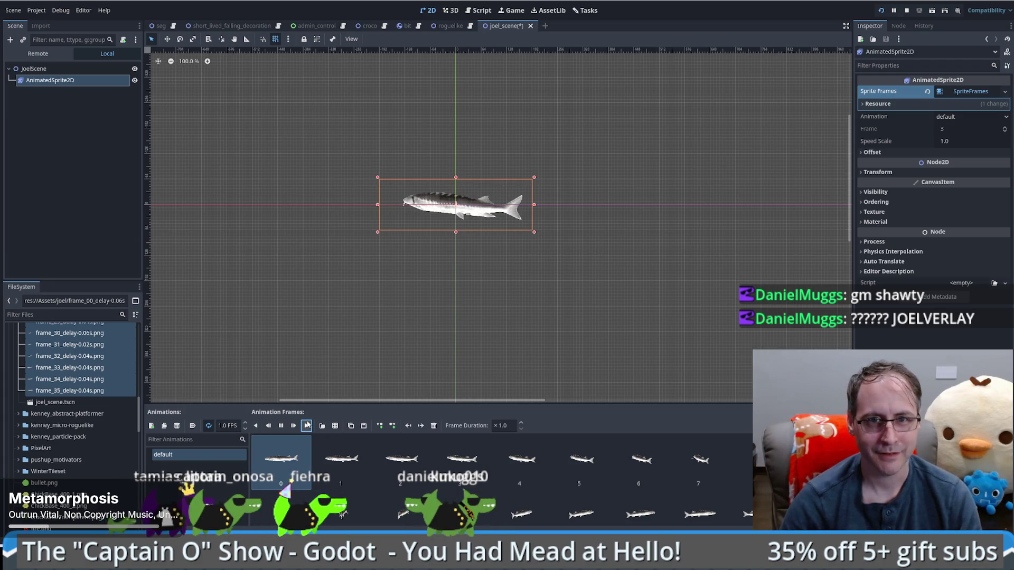
text(30)
key(Return)
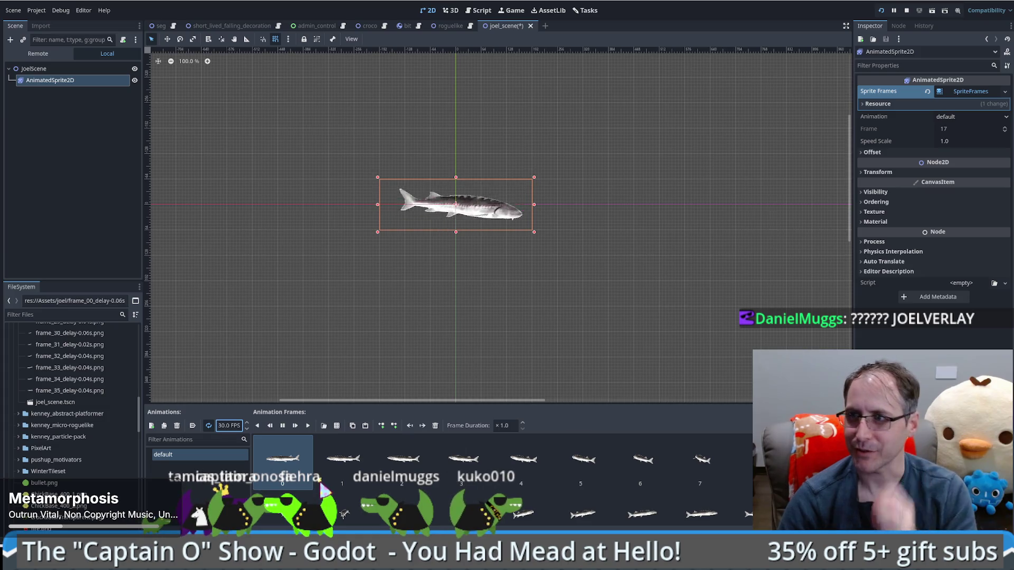
key(alt+Tab)
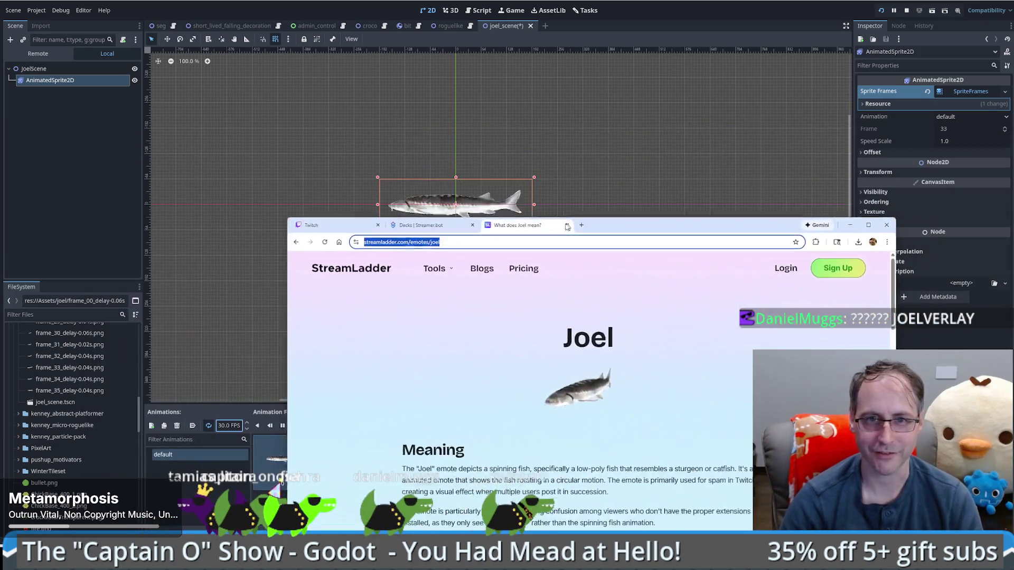
Change the fish animation speed to 24 FPS after comparing with the browser's Joel emote
drag(567, 228, 490, 241)
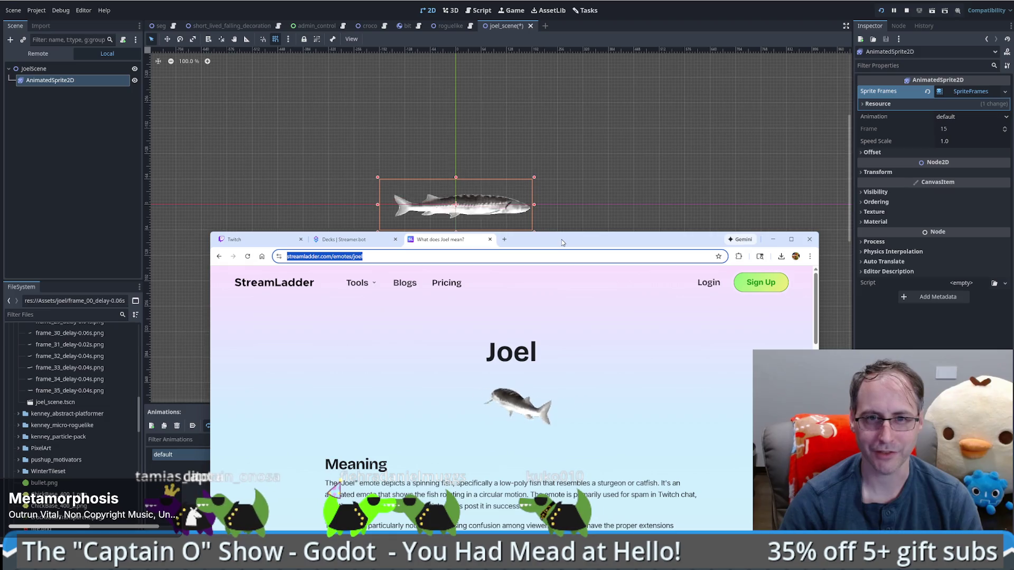
key(super+Down)
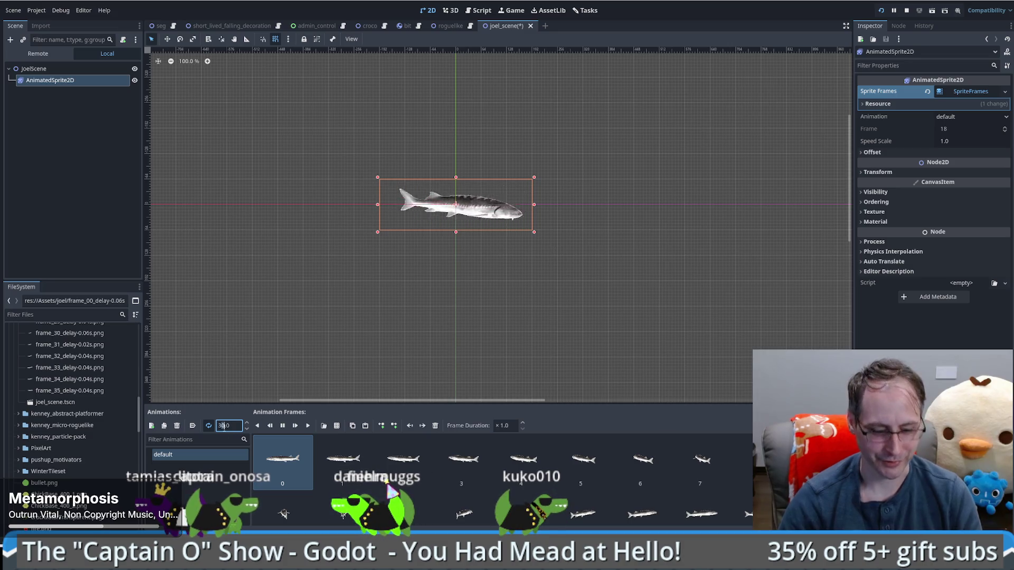
key(Return)
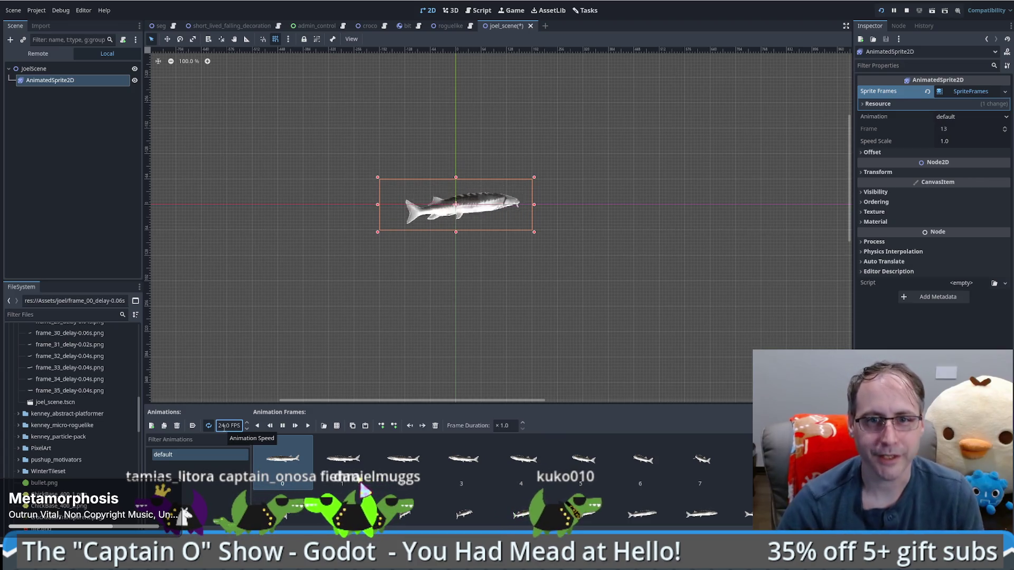
Enlarge the animation frames panel and save joel_scene
scroll(453, 216, up, 1)
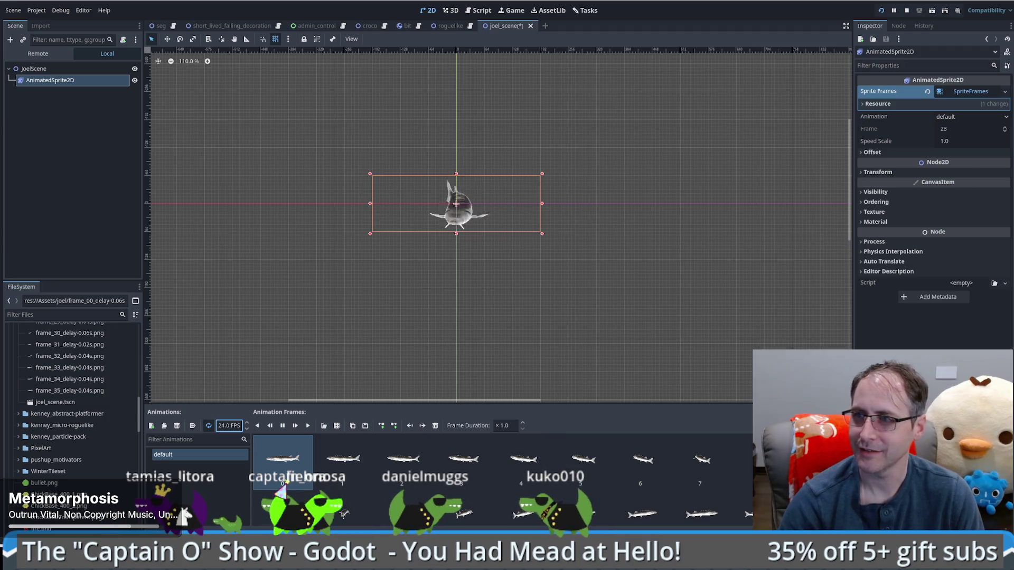
key(alt+Tab)
drag(393, 252, 390, 254)
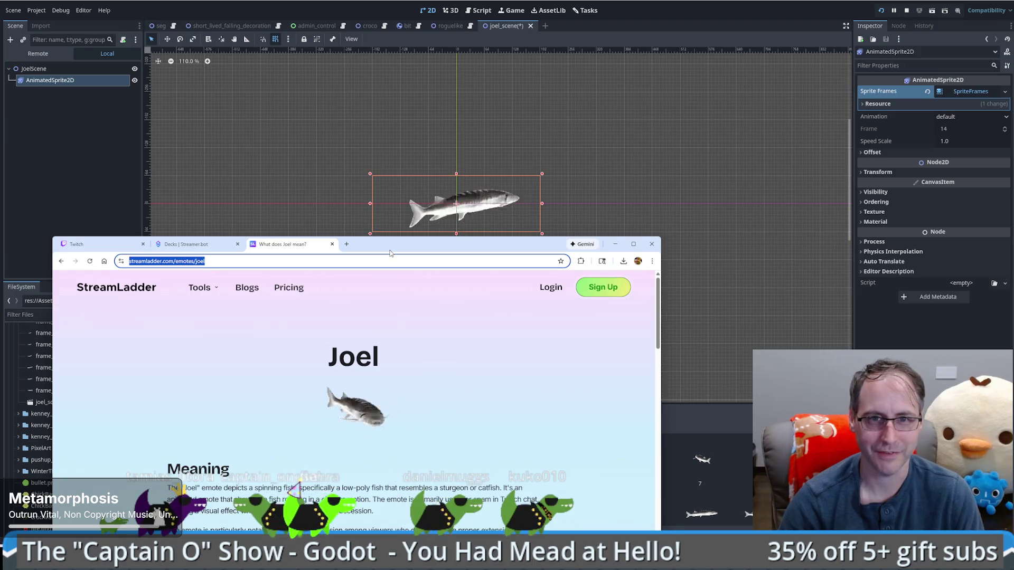
key(alt+Tab)
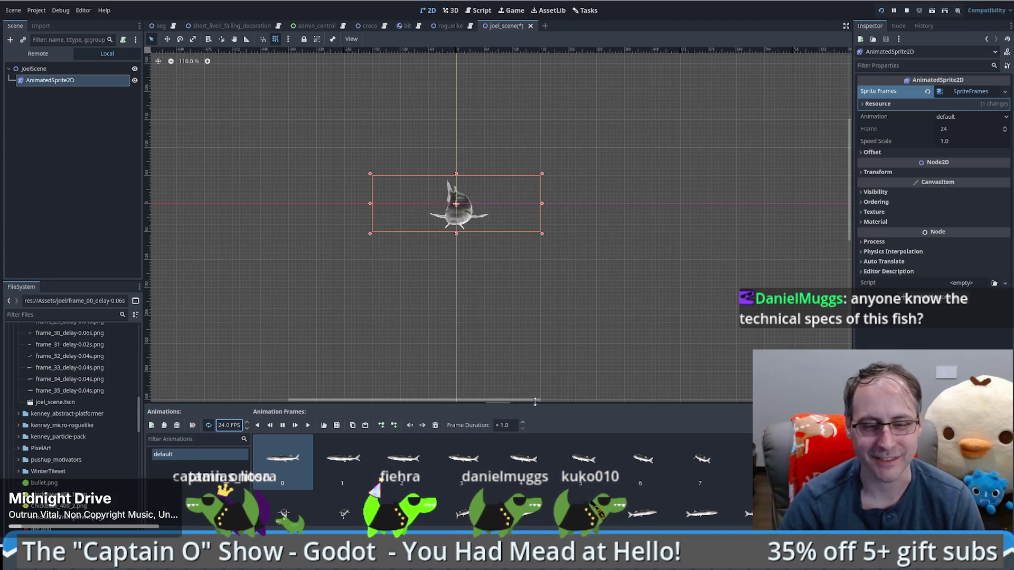
drag(532, 398, 533, 385)
key(ctrl+s)
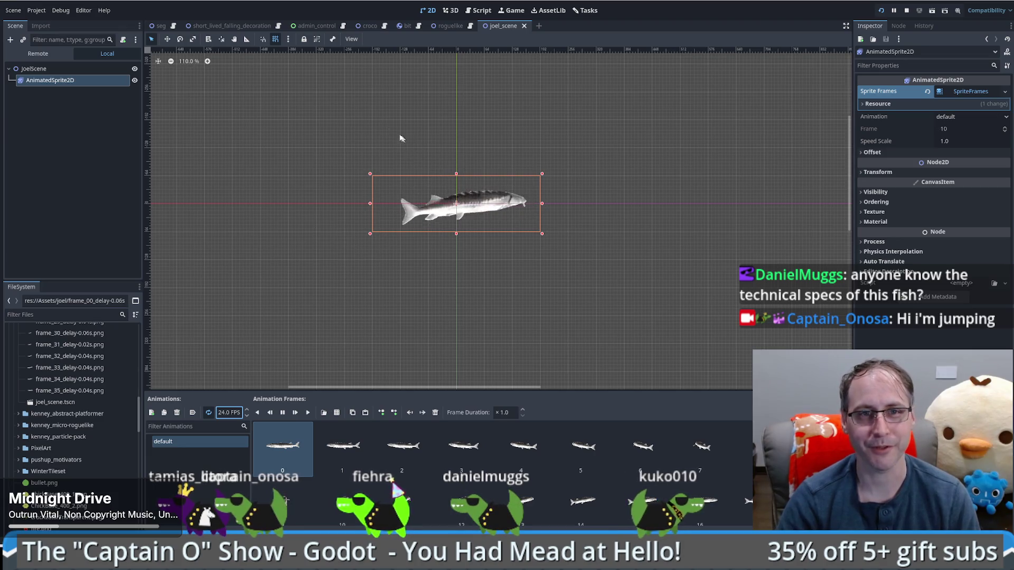
click(159, 26)
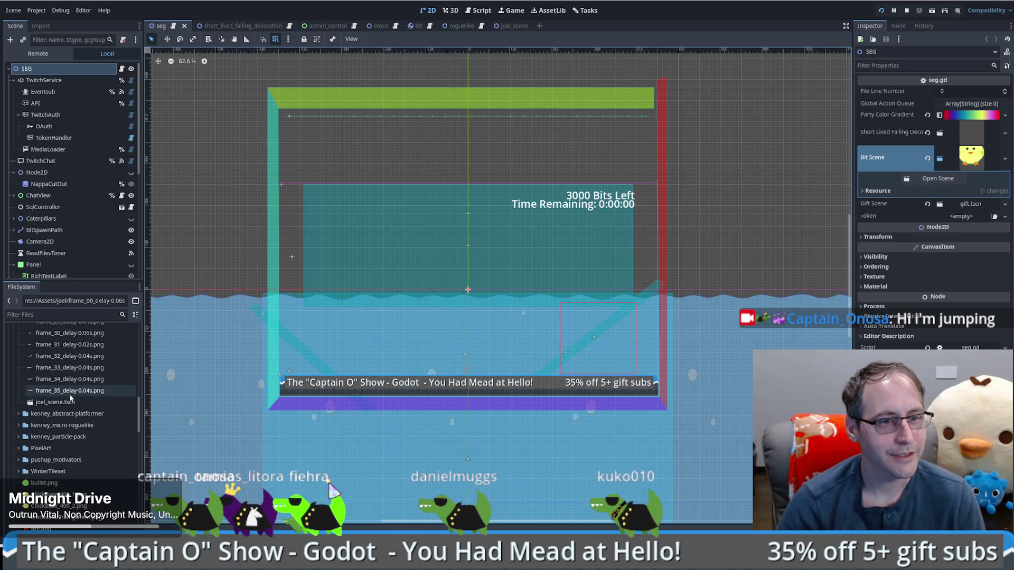
Instance joel_scene.tscn into the seg scene near the overlay's top and save seg
scroll(69, 397, up, 5)
scroll(69, 400, down, 5)
mouse_move(65, 402)
mouse_down()
mouse_move(427, 215)
mouse_move(473, 143)
mouse_up()
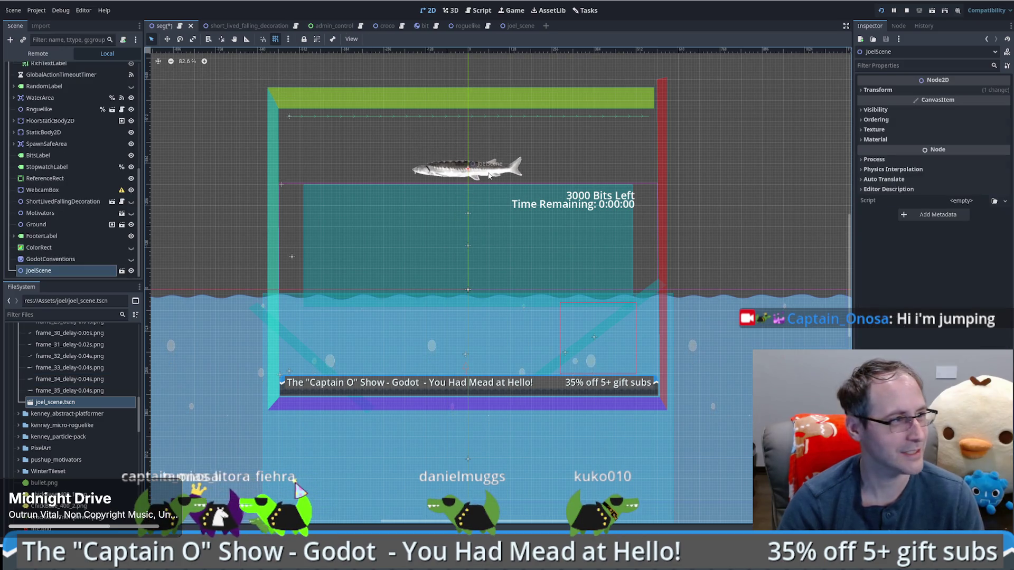
mouse_move(494, 223)
mouse_down()
mouse_move(491, 235)
mouse_move(490, 219)
mouse_move(484, 225)
mouse_up()
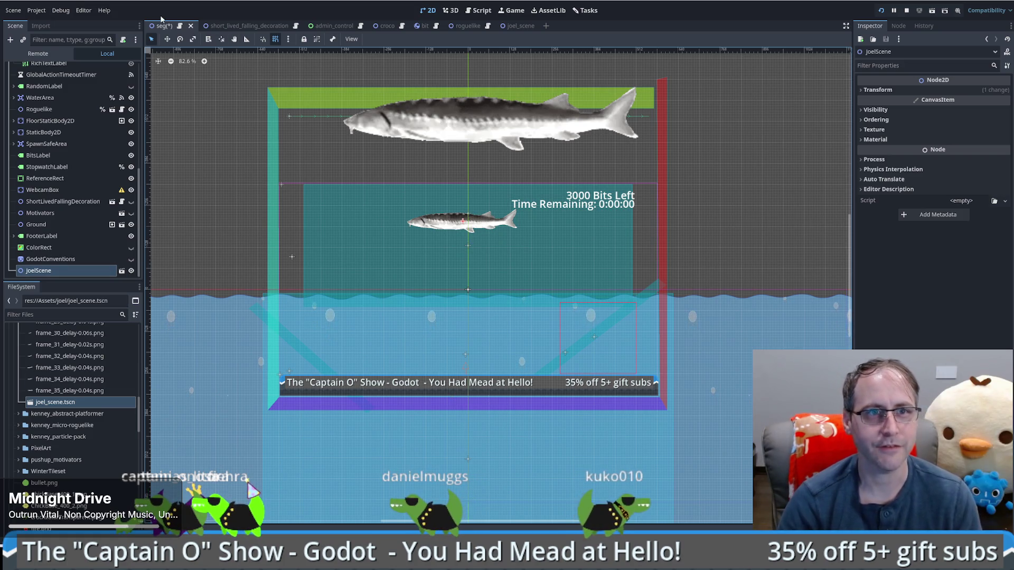
key(ctrl+s)
Turn on Autoplay on Load for the fish's default animation and save joel_scene
click(500, 26)
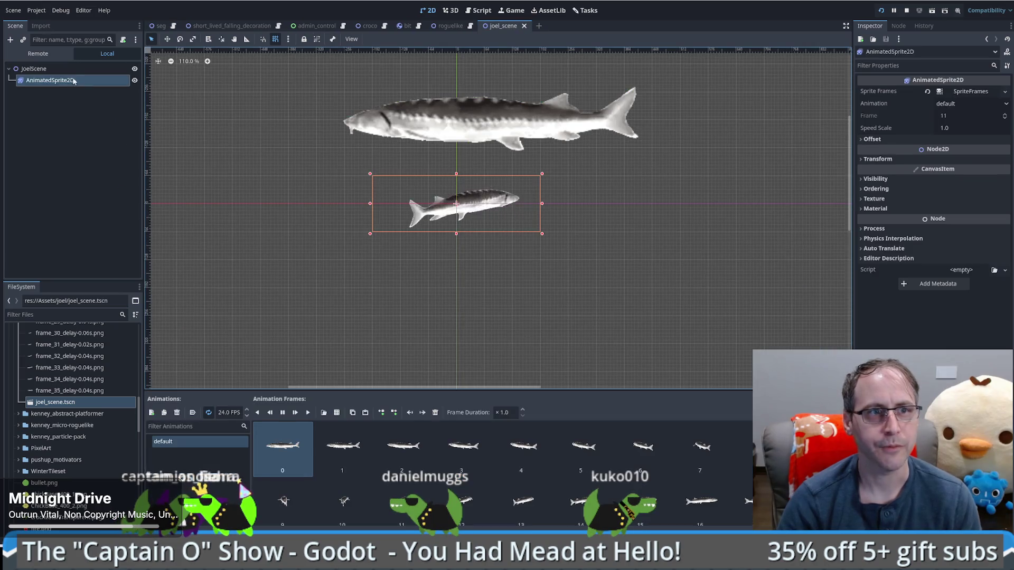
click(74, 81)
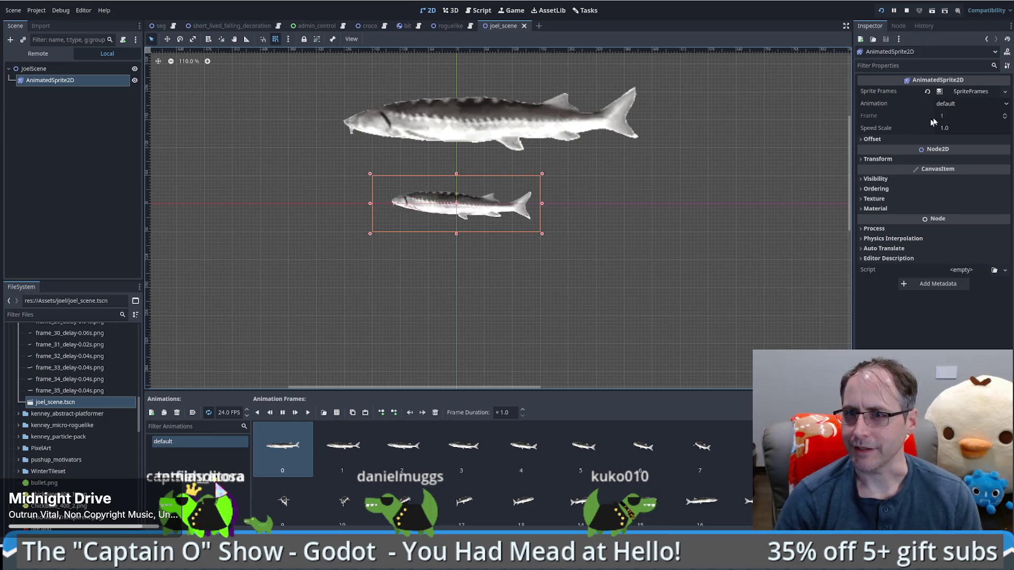
click(966, 91)
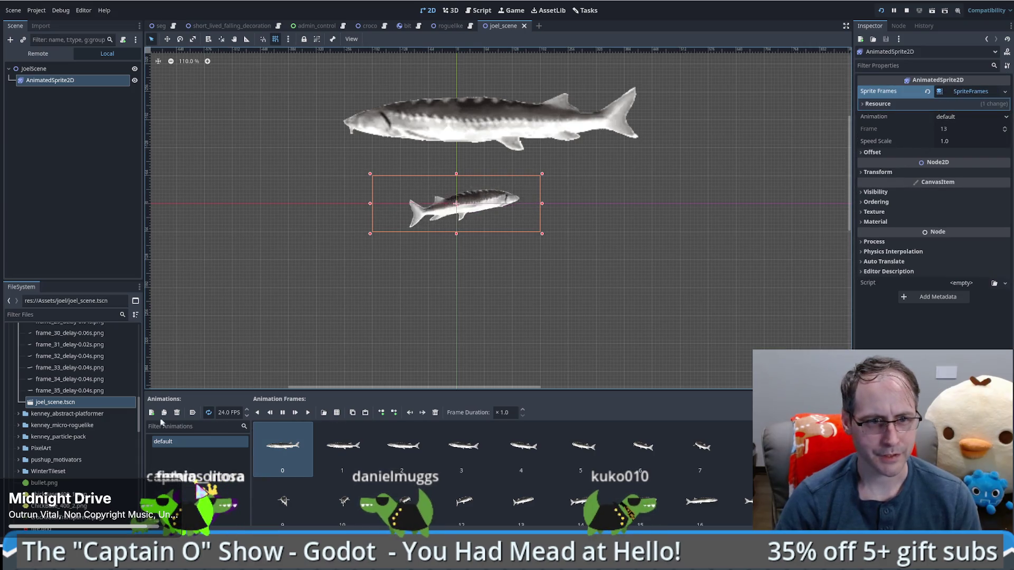
click(193, 413)
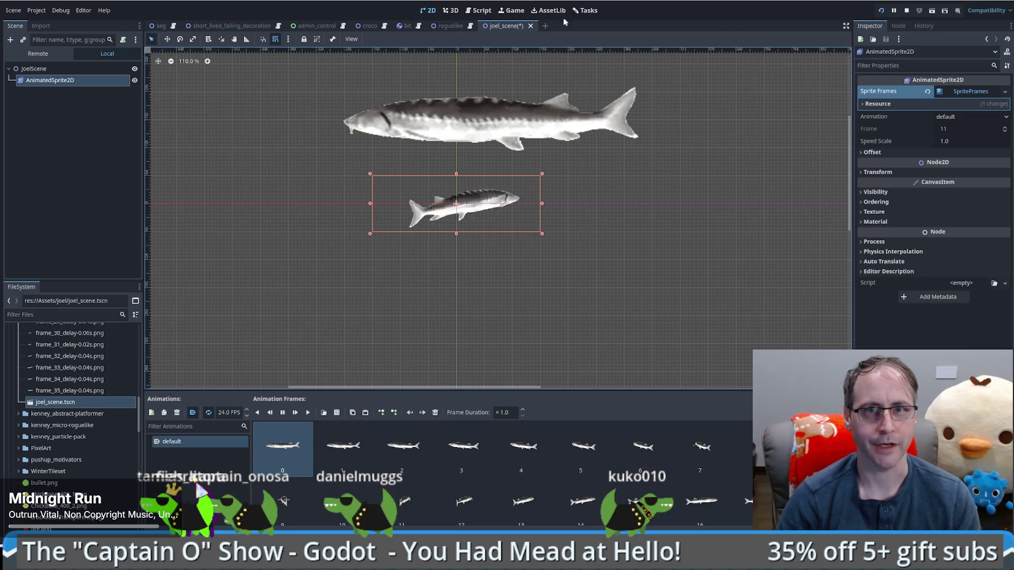
key(ctrl+s)
click(158, 25)
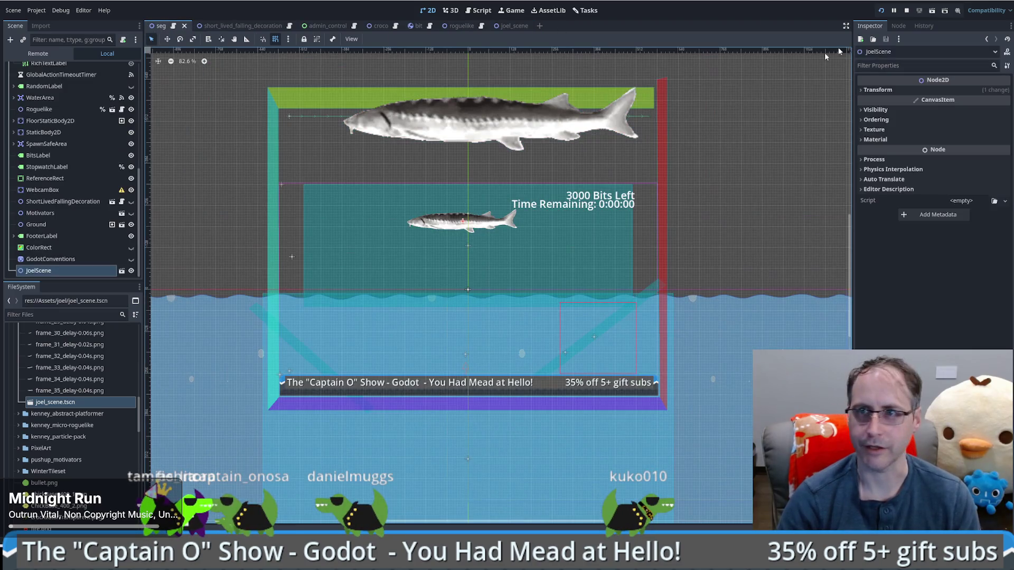
Run the project to confirm the fish animates, then switch to the ezgif frames page
click(882, 11)
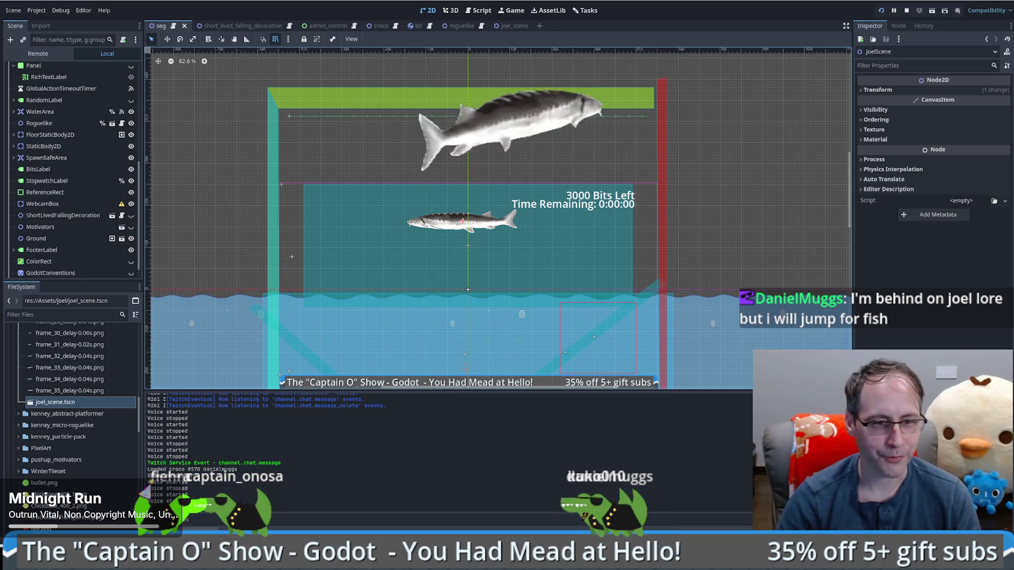
key(alt+Tab)
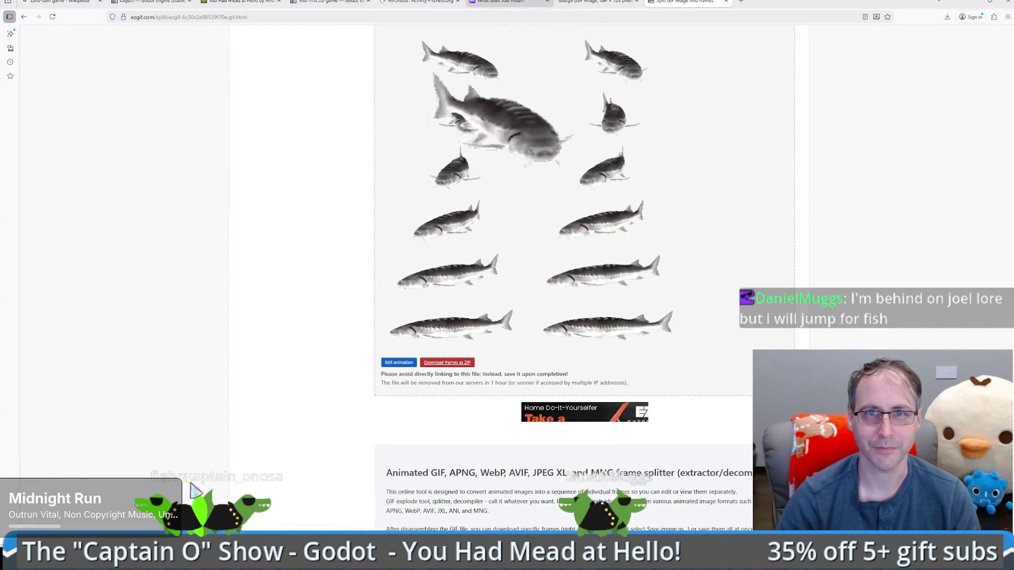
Read the Joel emote's meaning, origin and usage on StreamLadder, then return to Godot
key(ctrl+shift+Tab)
key(ctrl+shift+Tab)
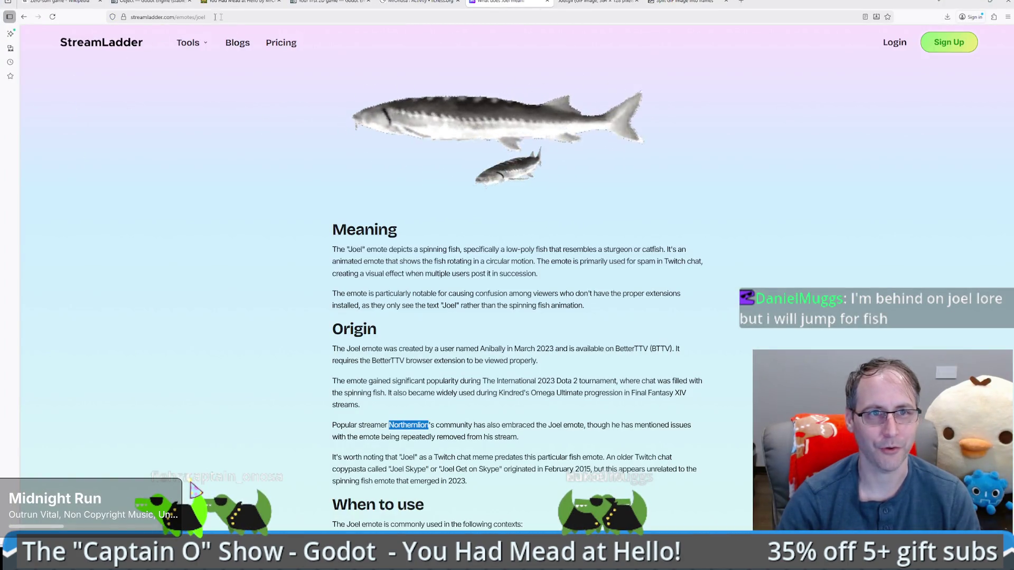
drag(338, 245, 422, 294)
drag(359, 361, 420, 393)
scroll(420, 393, down, 1)
mouse_move(363, 486)
mouse_down()
mouse_move(522, 485)
mouse_move(385, 486)
mouse_up()
scroll(385, 487, down, 3)
click(438, 431)
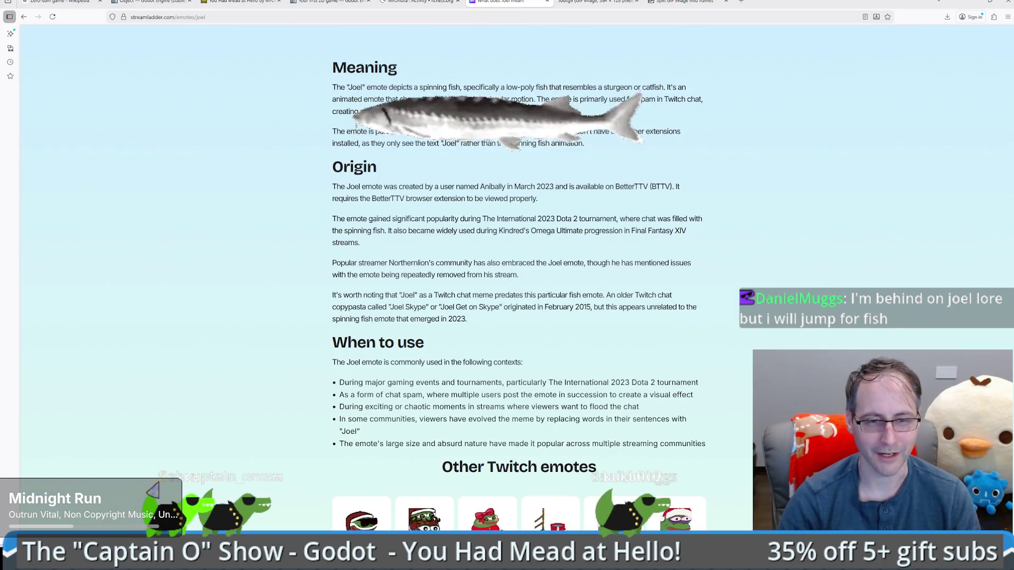
scroll(518, 290, down, 3)
scroll(518, 290, up, 5)
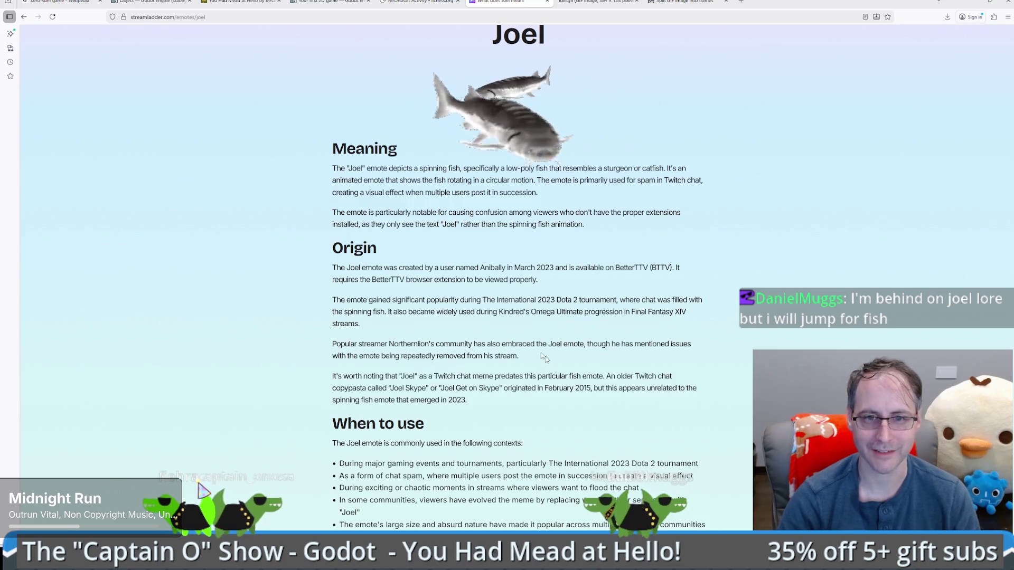
scroll(472, 400, up, 2)
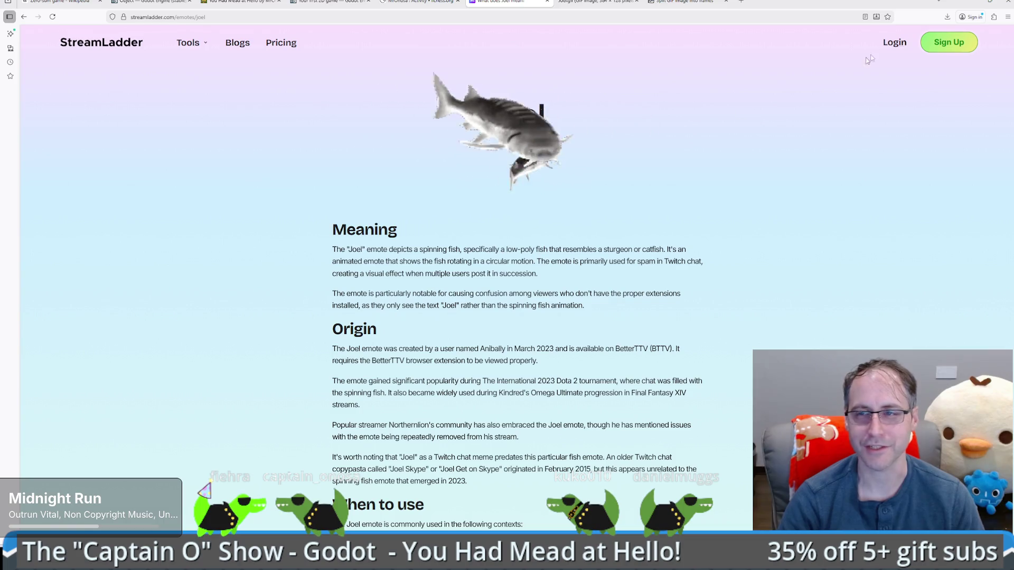
key(alt+Tab)
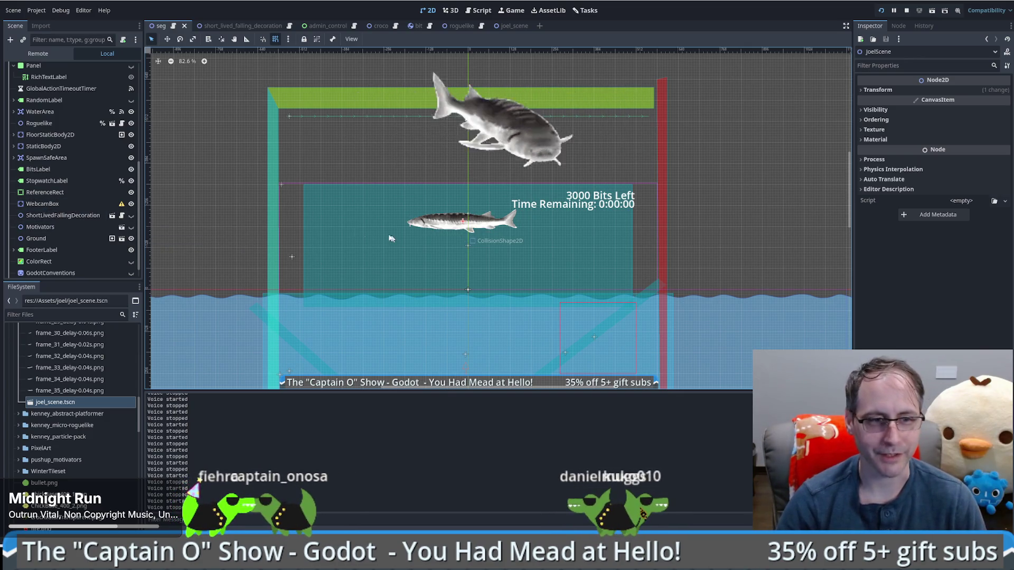
Nudge the JoelScene fish upward so it sits beside the 3000 Bits Left label
scroll(95, 402, up, 5)
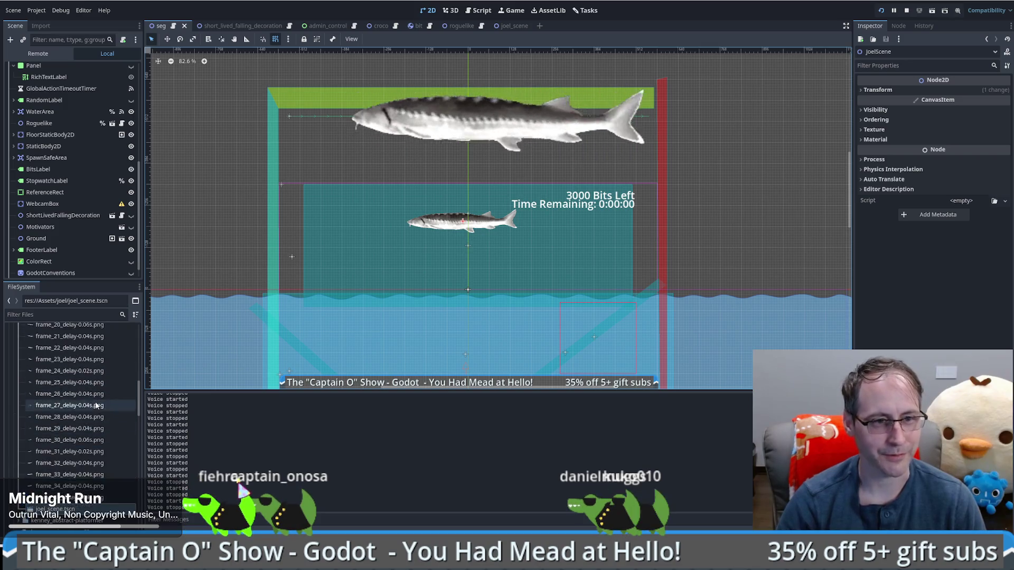
scroll(94, 405, up, 2)
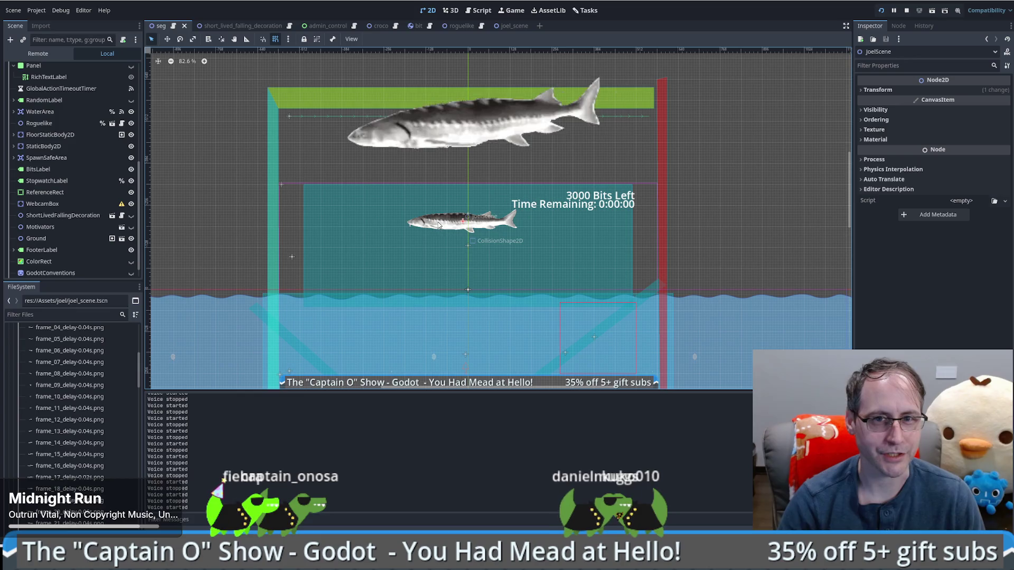
scroll(348, 172, down, 1)
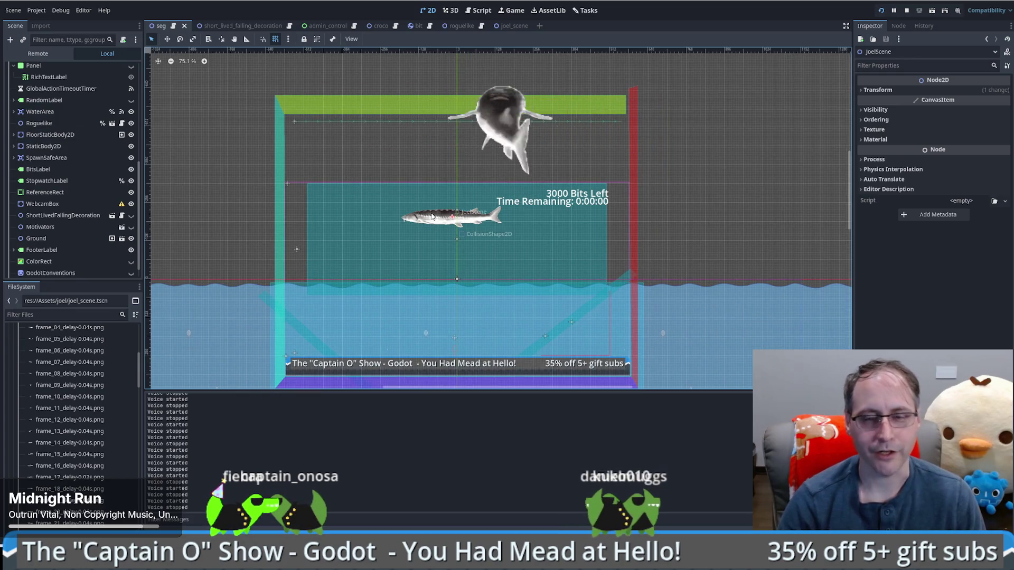
mouse_move(198, 205)
mouse_down()
mouse_move(69, 267)
mouse_move(53, 174)
mouse_move(63, 272)
mouse_up()
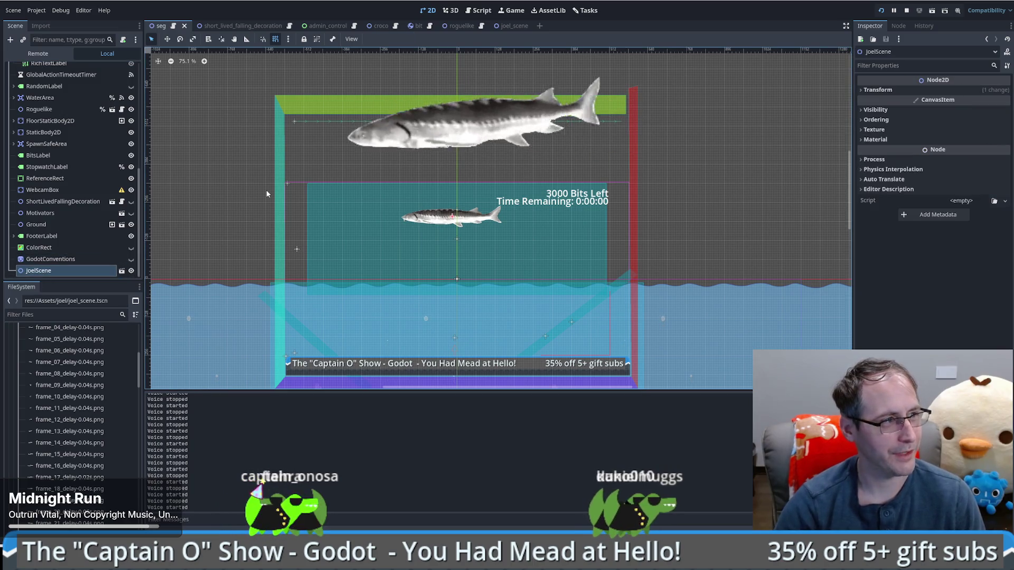
key(Up)
key(Up)
key(Up)
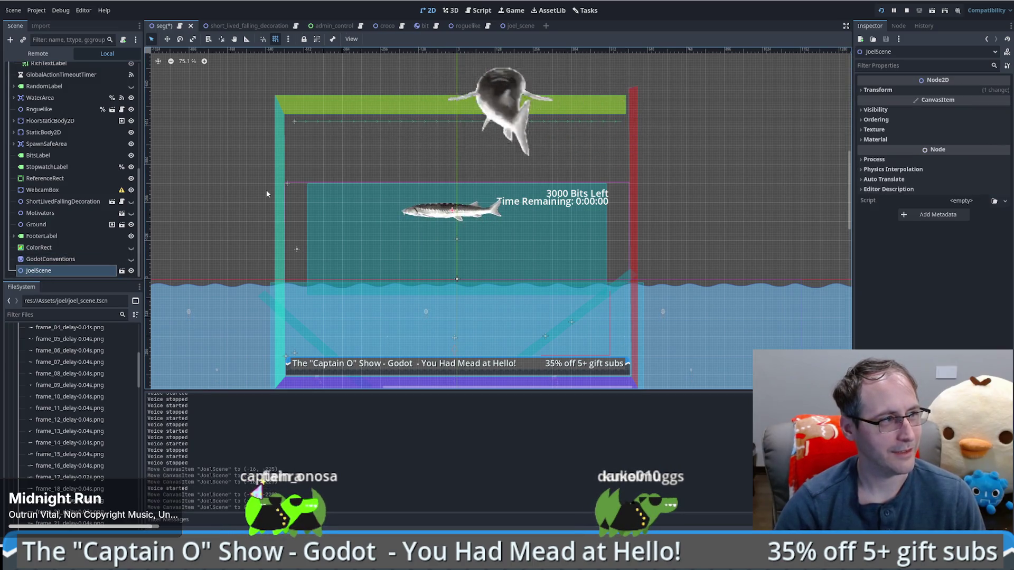
drag(437, 209, 438, 159)
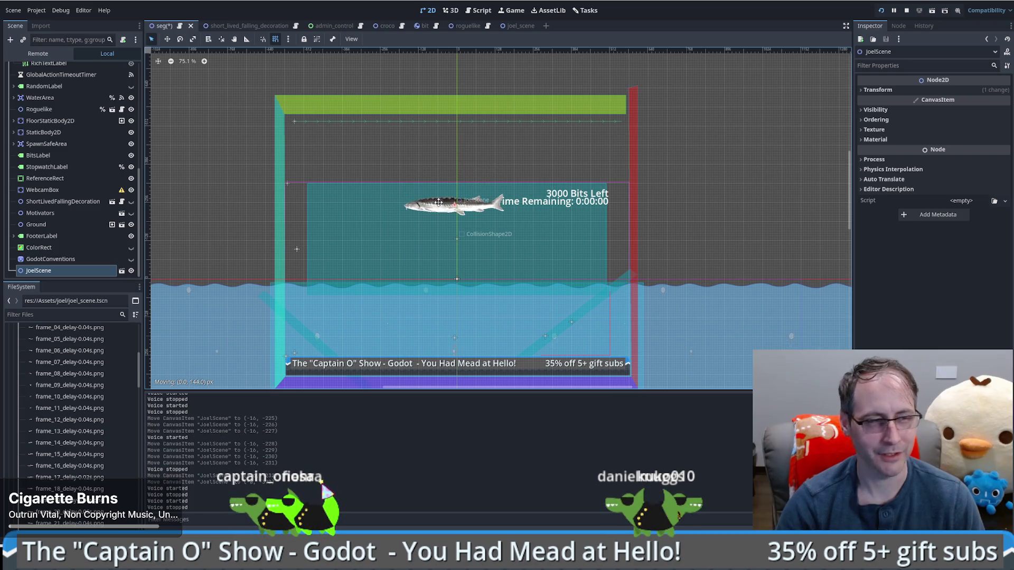
drag(439, 205, 438, 207)
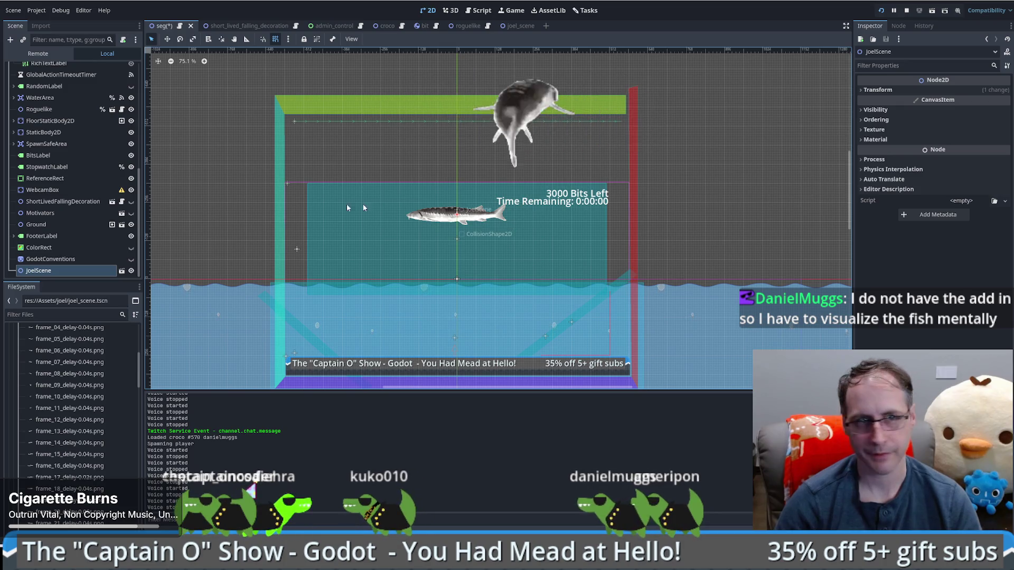
scroll(91, 203, up, 5)
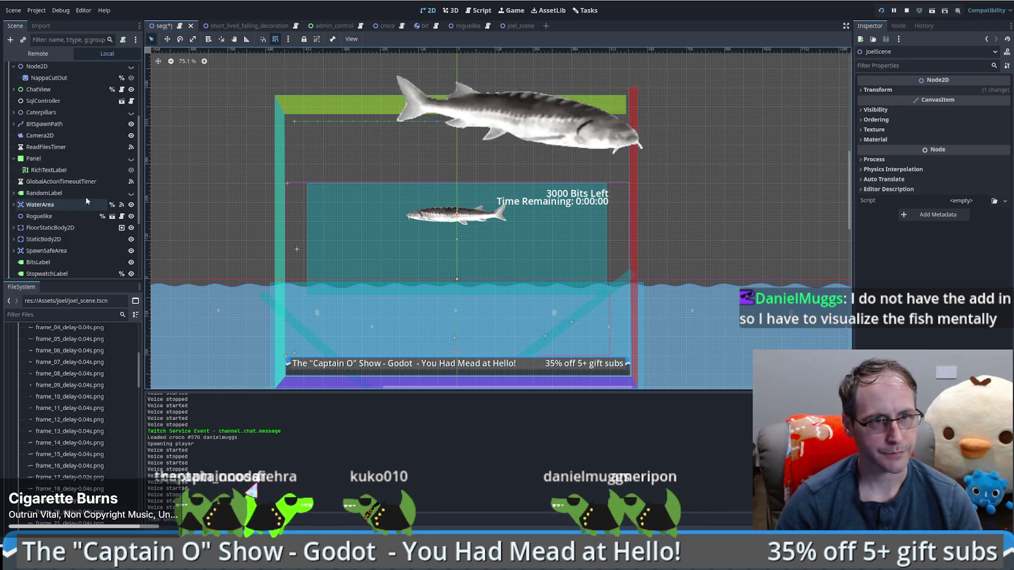
scroll(79, 200, down, 5)
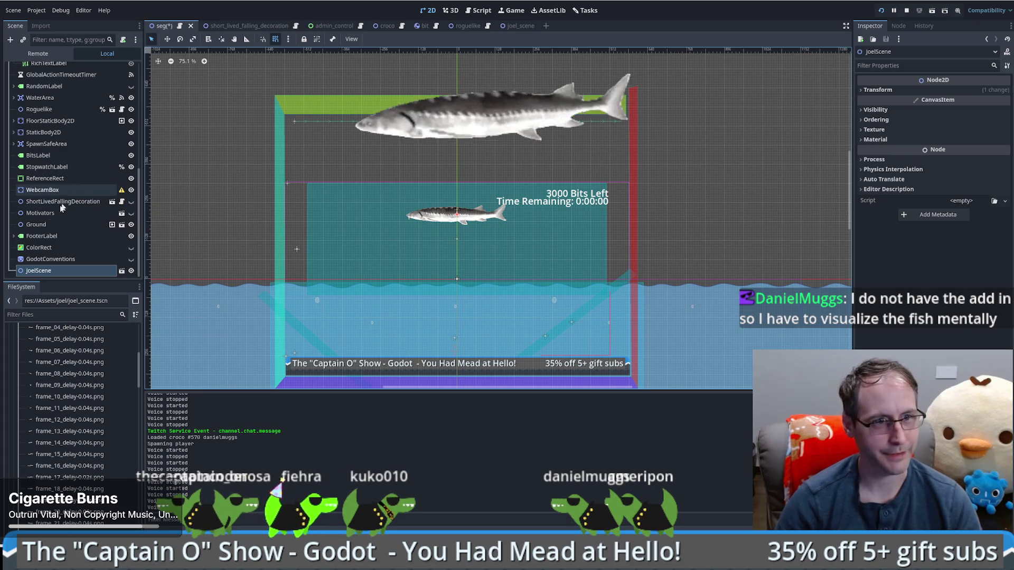
scroll(105, 409, up, 3)
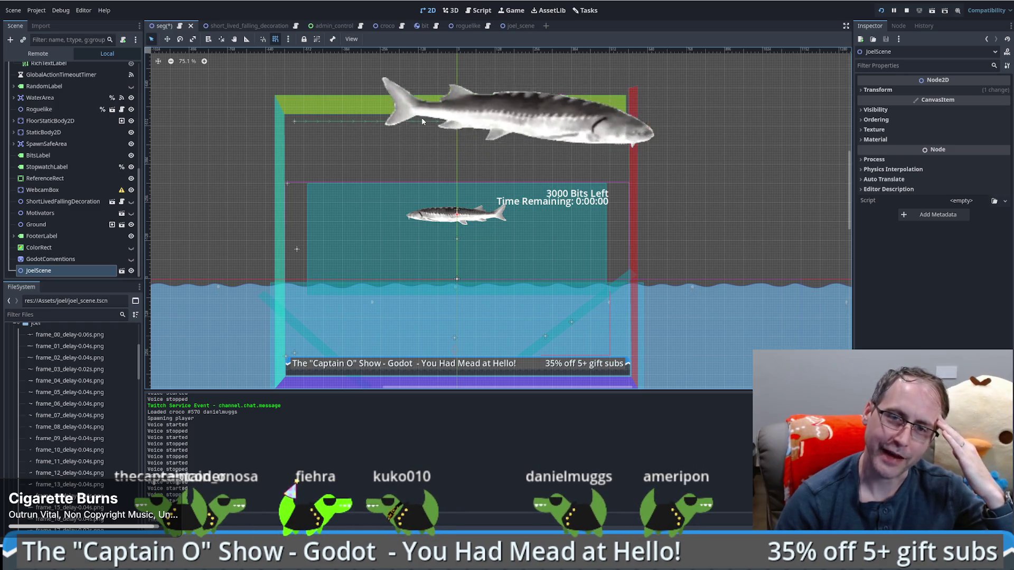
click(422, 122)
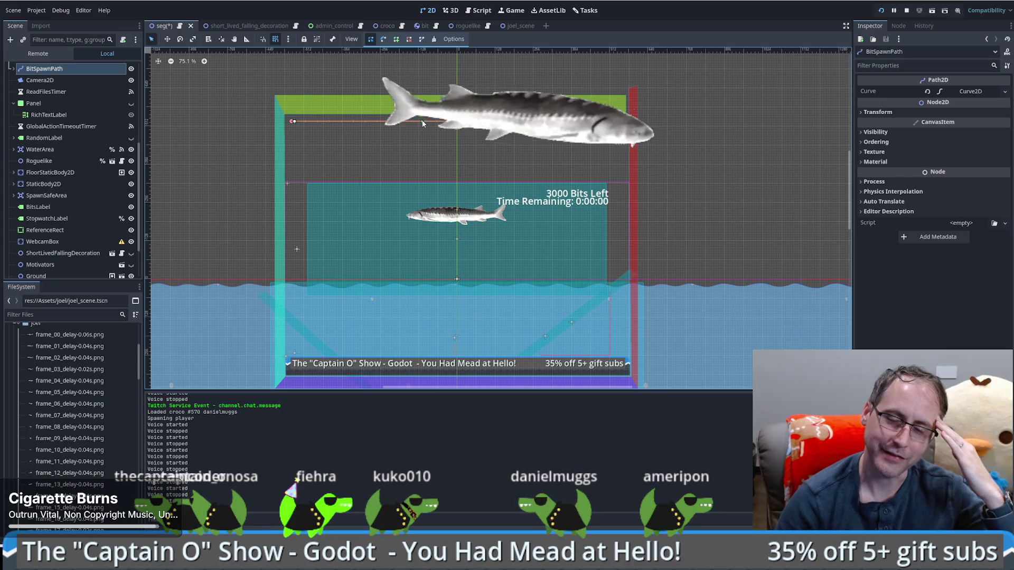
click(437, 215)
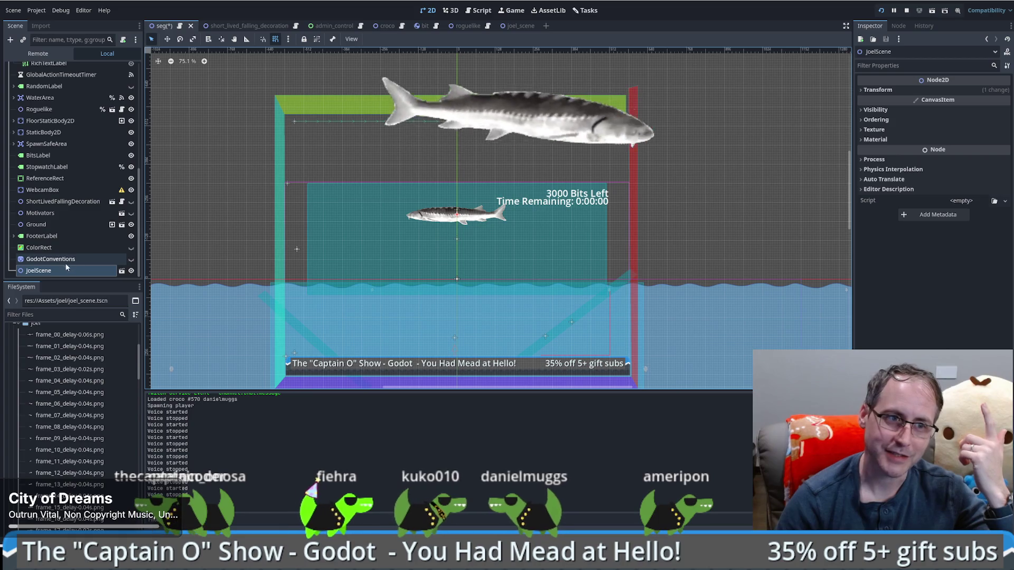
Add a Path2D node to the seg scene
click(10, 39)
text(2d)
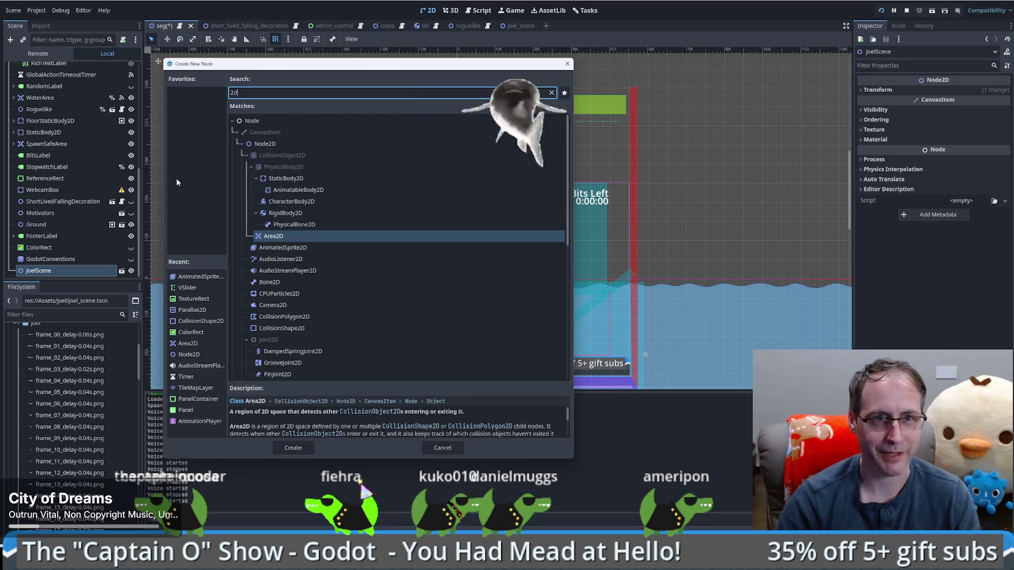
key(BackSpace)
key(BackSpace)
text(path)
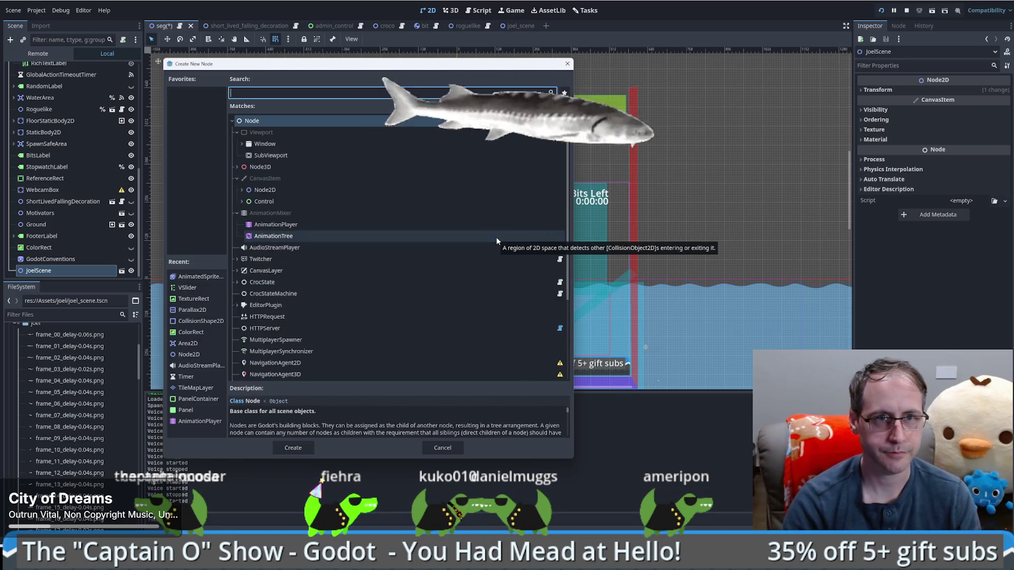
click(287, 282)
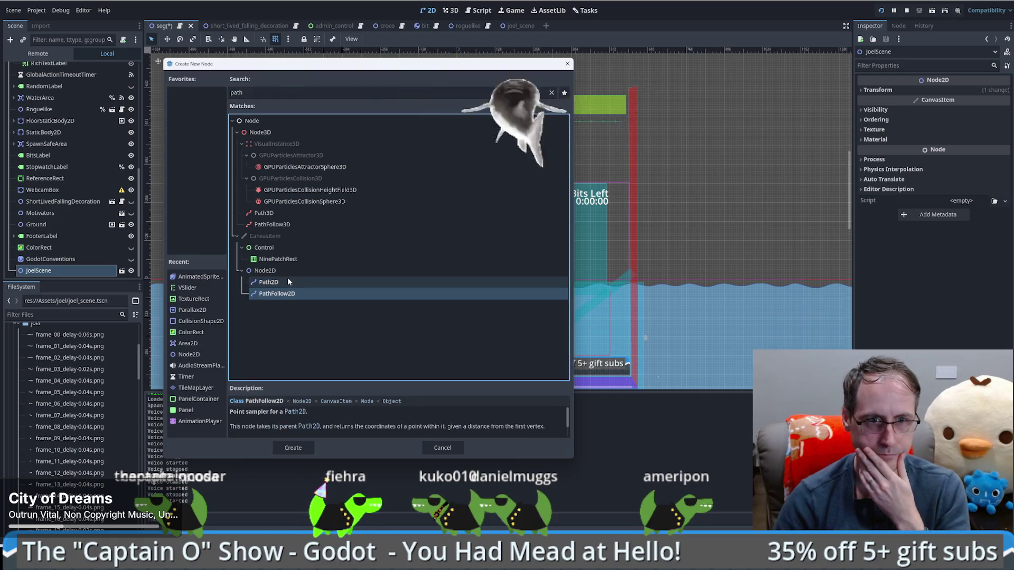
click(293, 448)
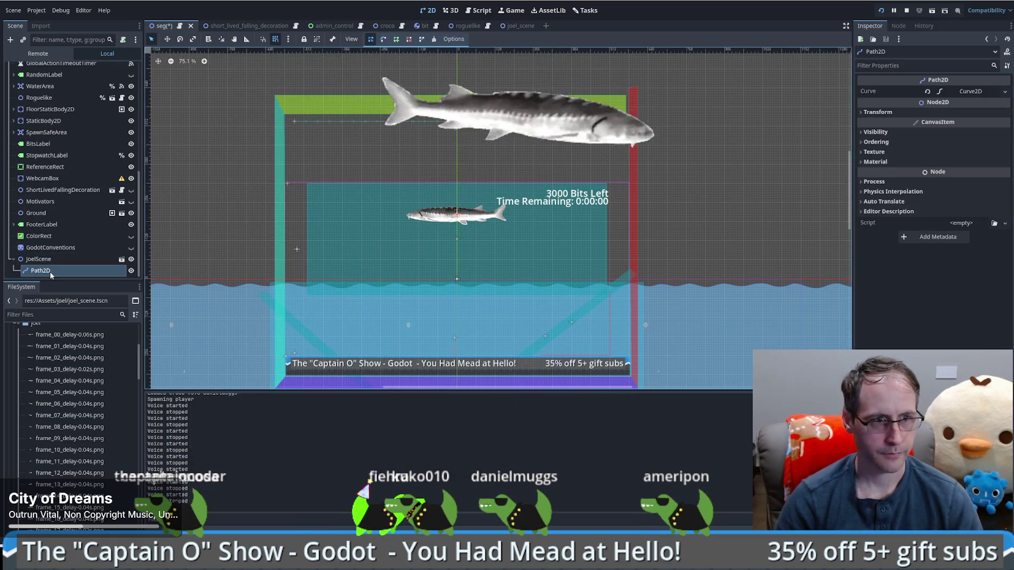
Move the Path2D beside JoelScene and rename it Joel_joke
drag(46, 259, 46, 259)
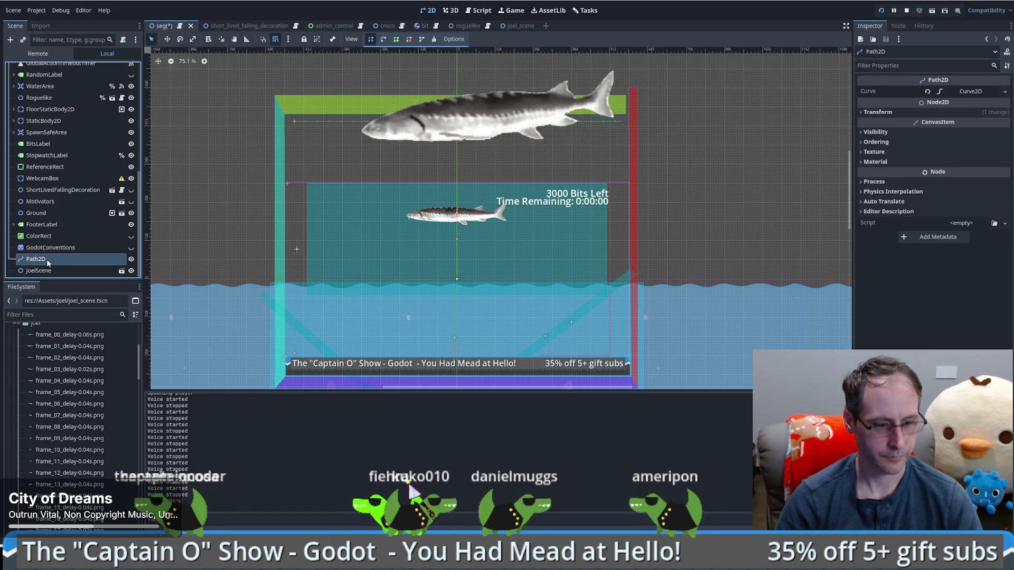
key(F2)
text(Joel_ga)
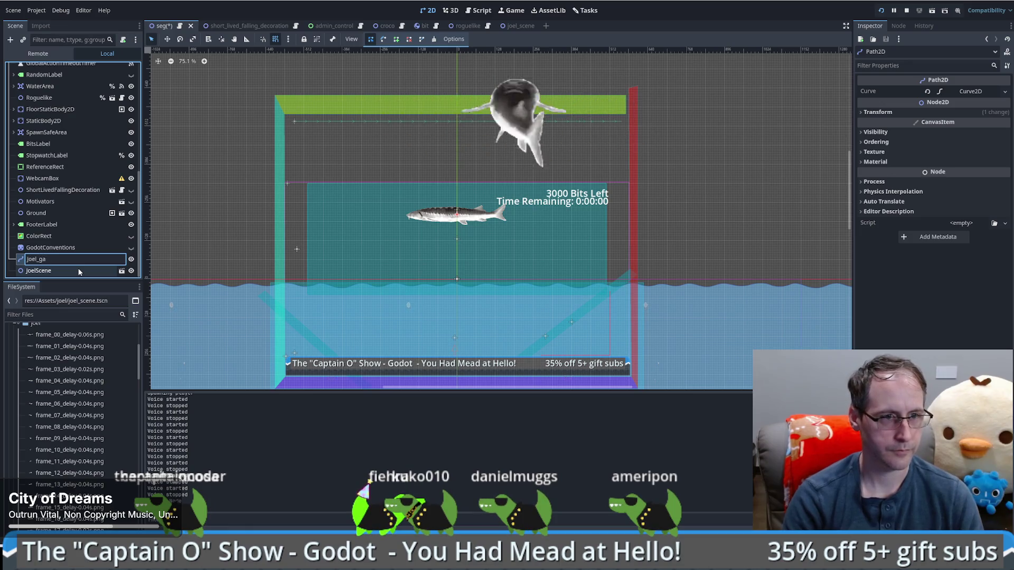
key(BackSpace)
key(BackSpace)
text(joke)
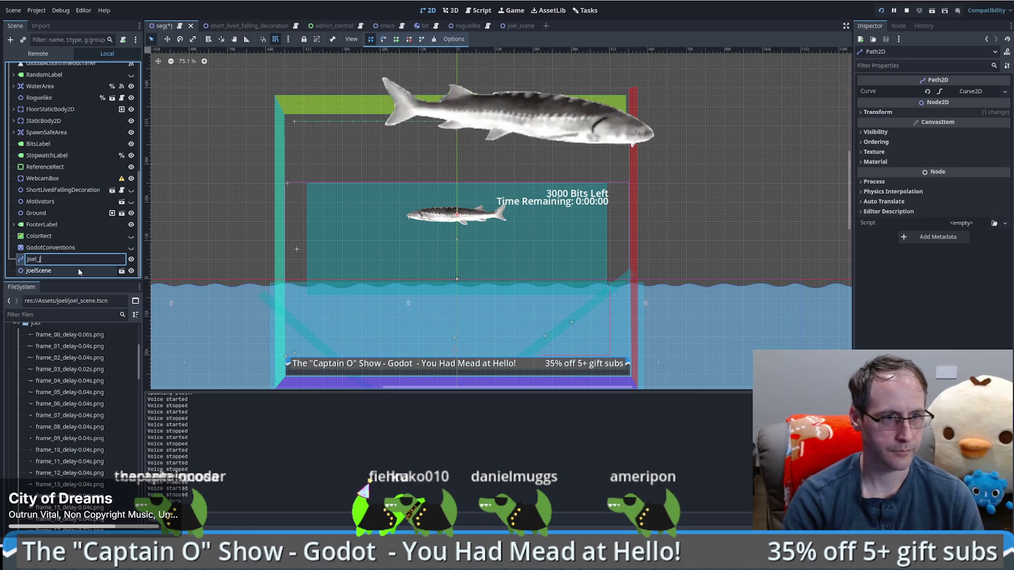
key(Return)
Put JoelScene inside Joel_joke and begin adding a PathFollow2D child under it
click(51, 271)
drag(50, 271, 48, 259)
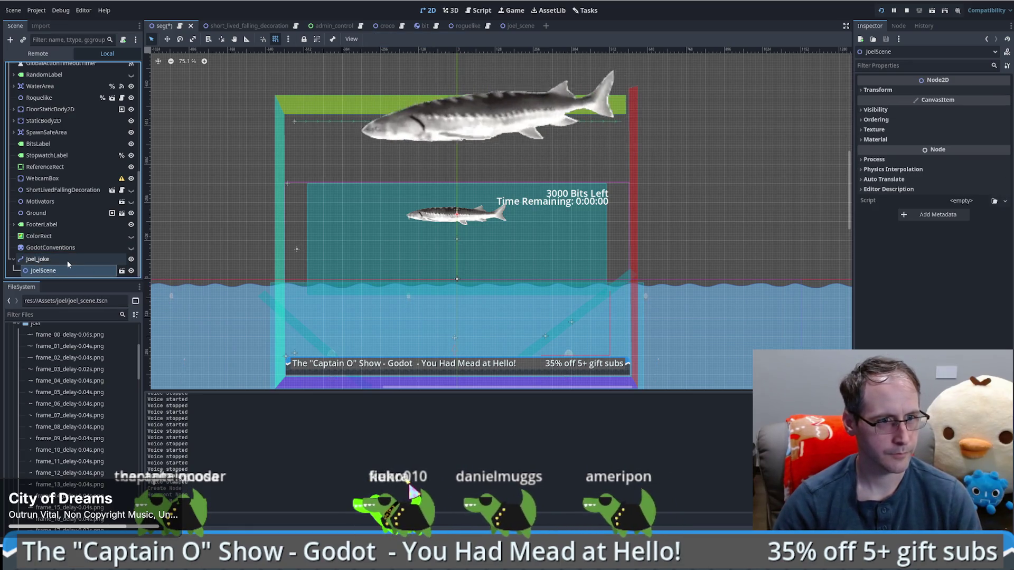
click(52, 260)
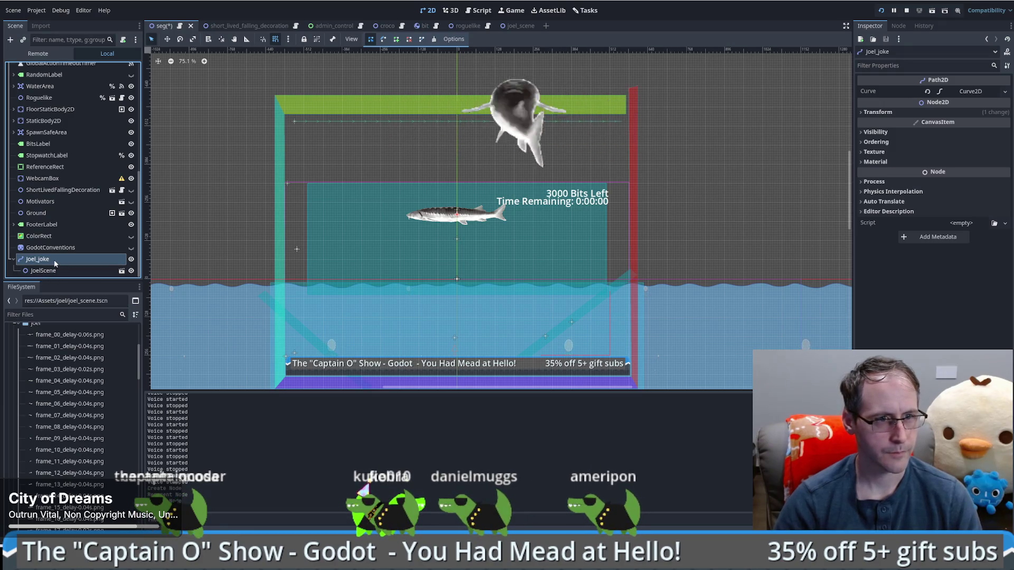
right_click(52, 261)
key(F2)
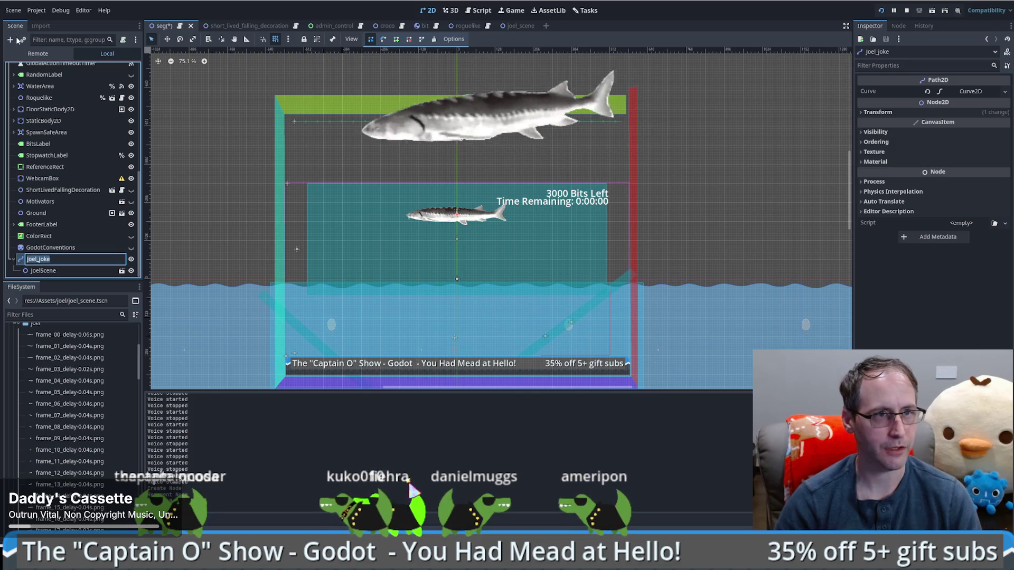
key(Return)
key(ctrl+a)
click(284, 294)
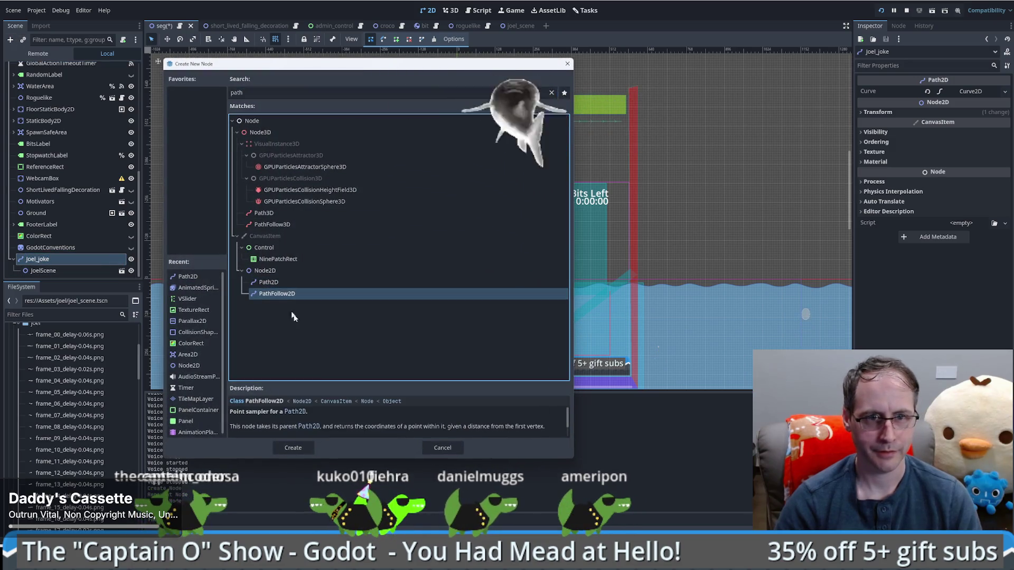
Add a PathFollow2D under Joel_joke and nest JoelScene inside it
click(293, 448)
drag(44, 259, 49, 271)
click(52, 244)
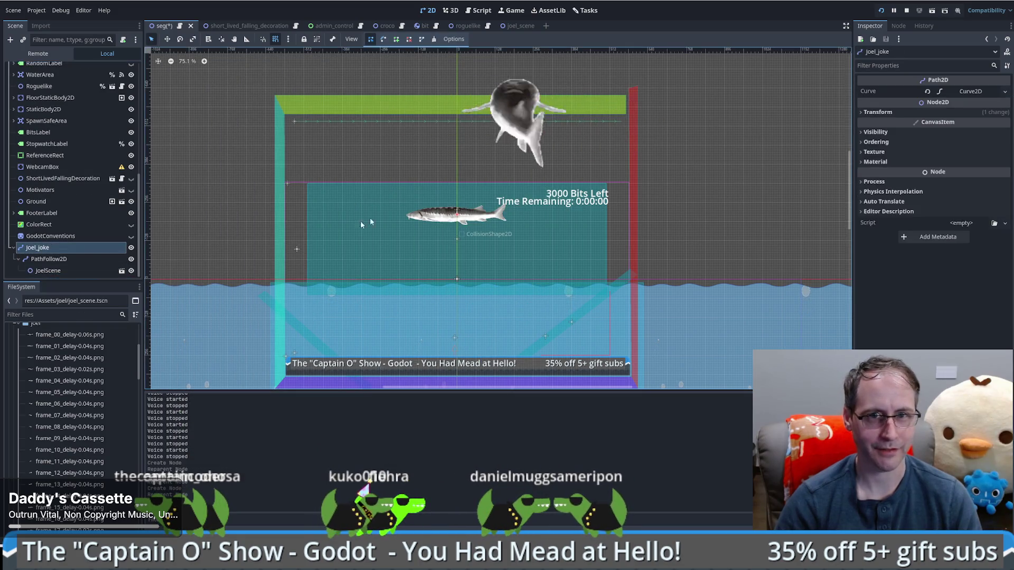
Draw Joel_joke's two-point vertical path near the top of the scene
click(396, 40)
click(456, 131)
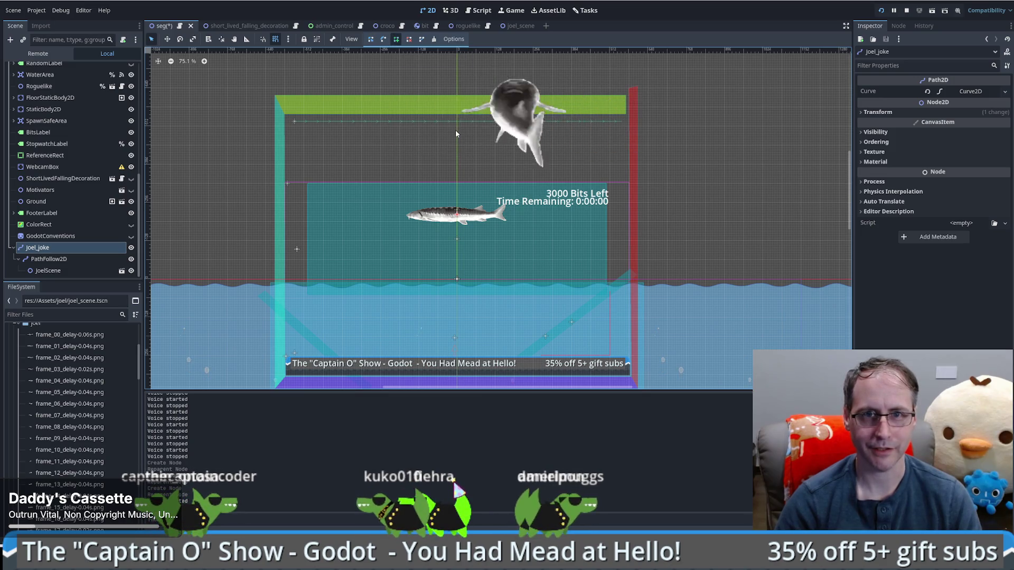
click(457, 215)
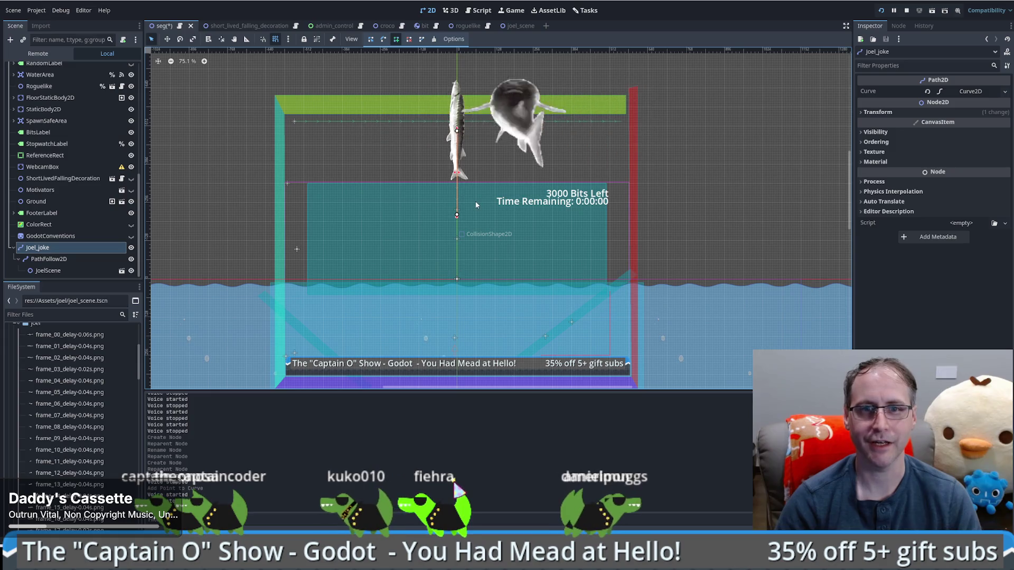
click(60, 270)
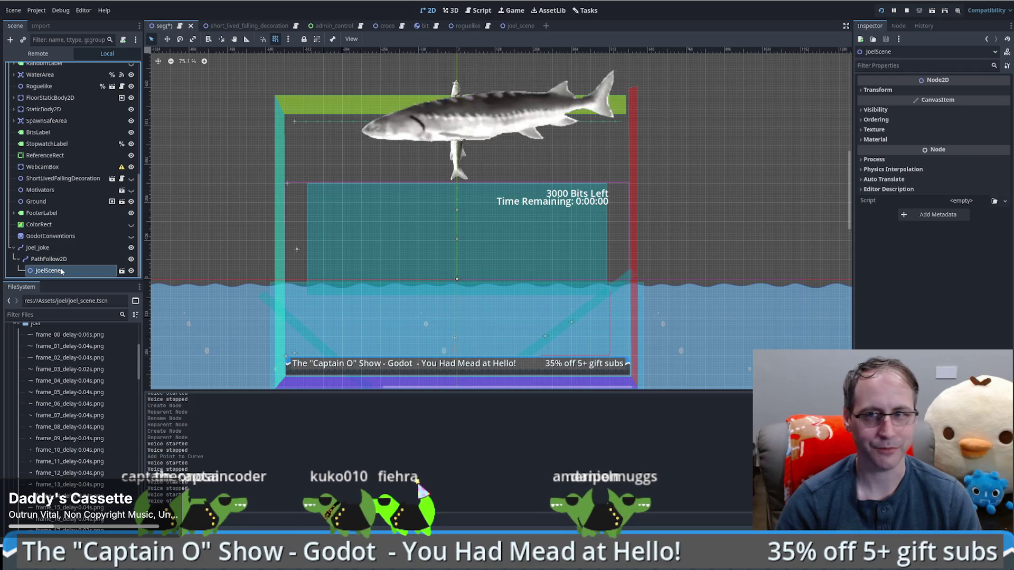
click(893, 91)
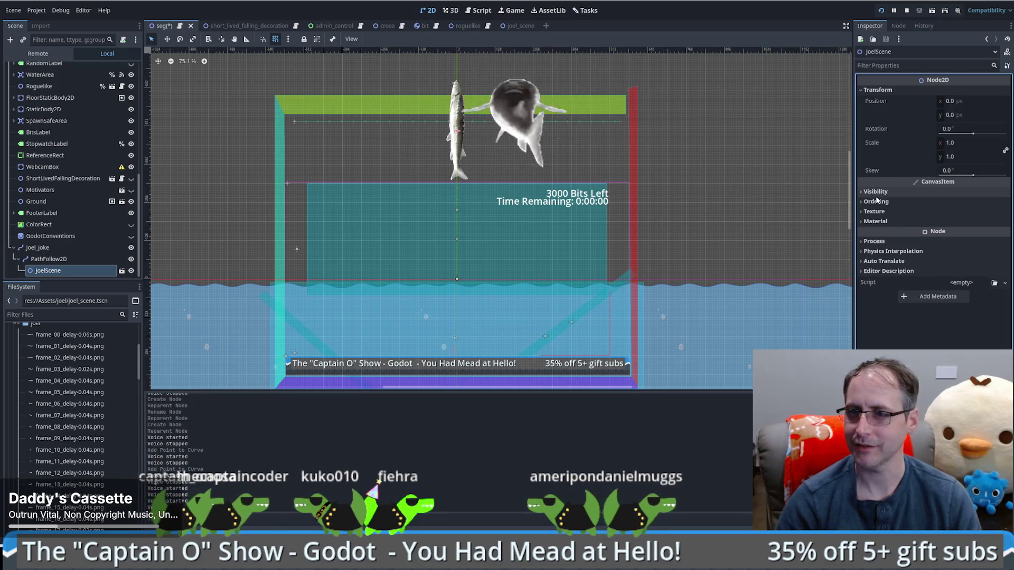
Set JoelScene's rotation to 90 and its Scale y to -1
click(960, 130)
text(90)
key(Return)
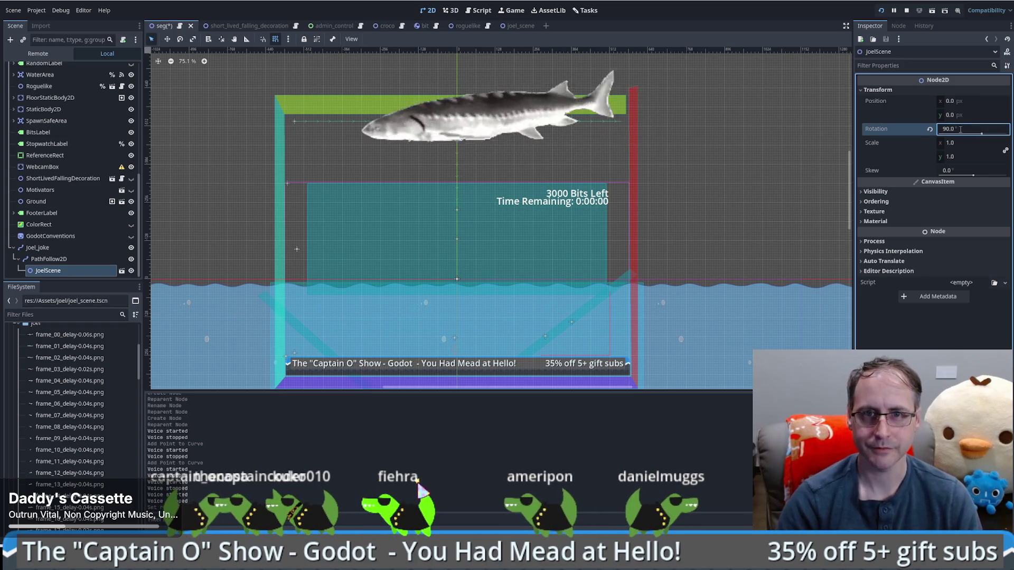
click(970, 157)
text(-1)
key(Return)
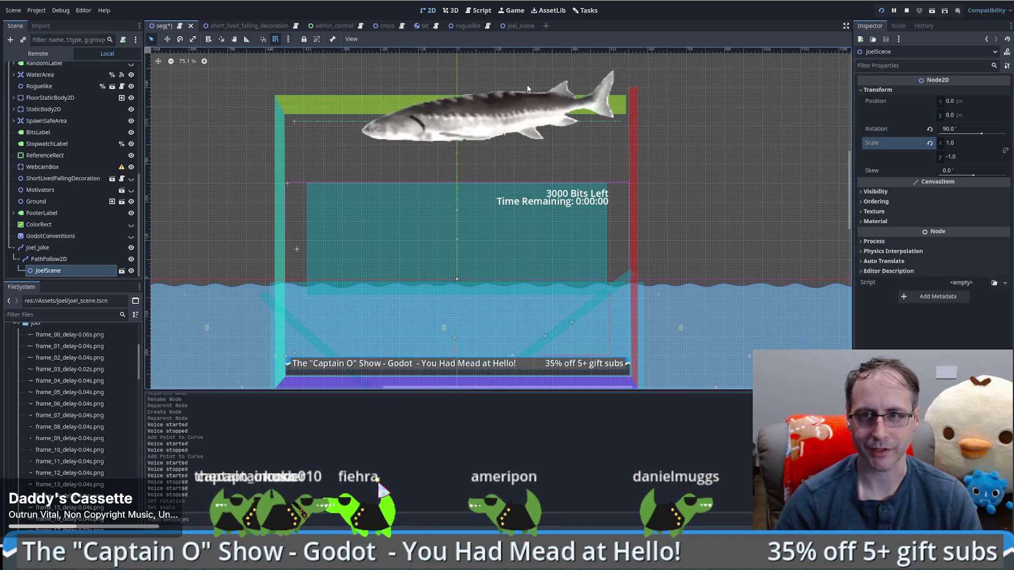
click(37, 247)
click(53, 263)
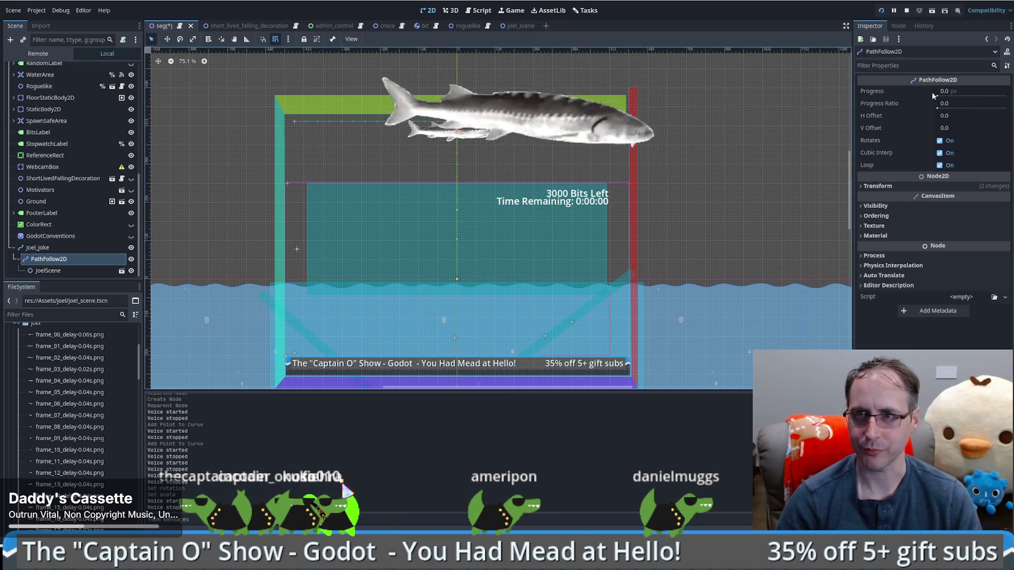
Slide PathFollow2D's Progress Ratio to test the fish, reset it to 0, and save seg
click(943, 108)
mouse_move(943, 107)
mouse_down()
mouse_move(995, 108)
mouse_move(931, 109)
mouse_move(1006, 107)
mouse_up()
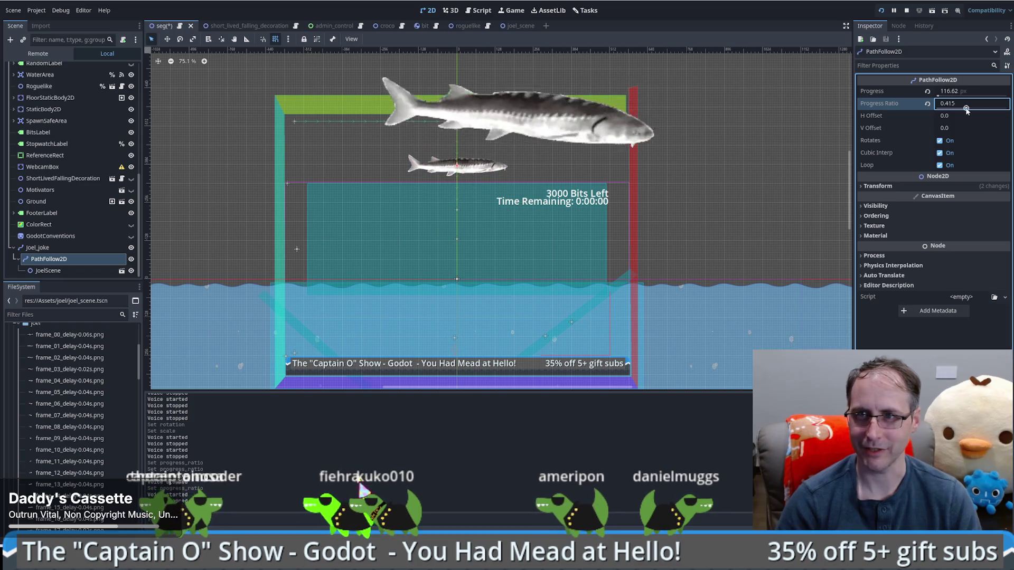
click(927, 104)
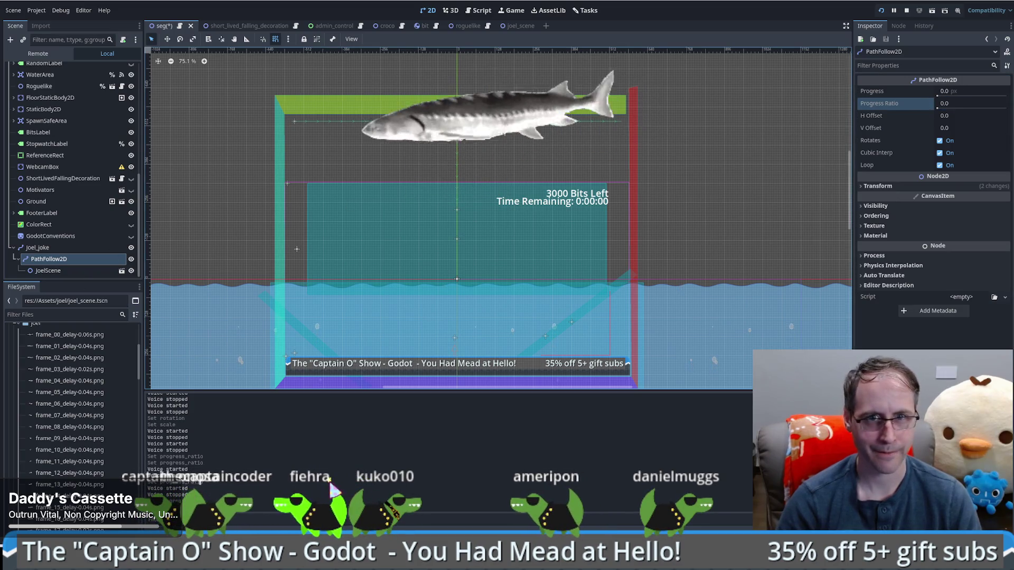
key(ctrl+s)
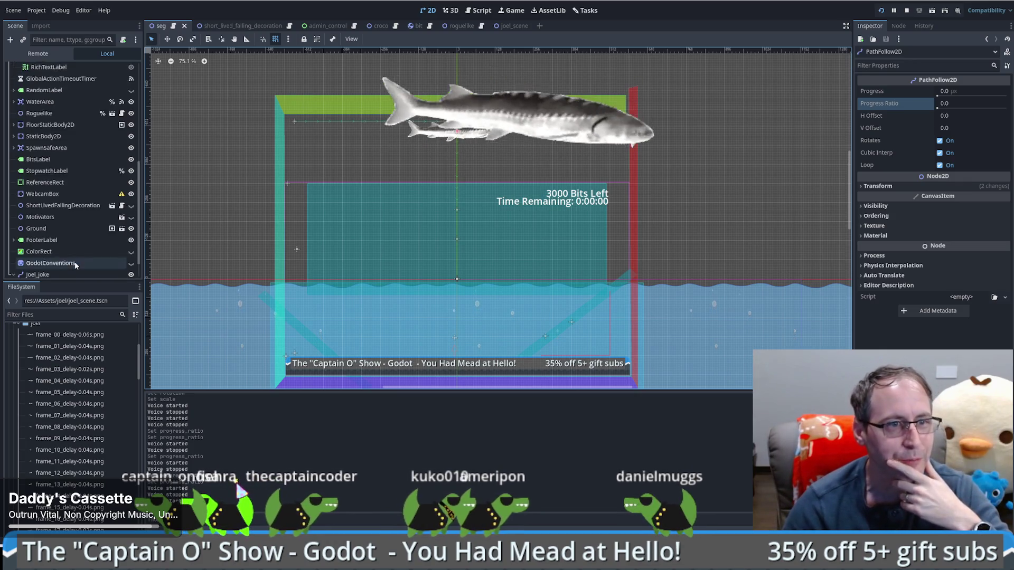
click(52, 250)
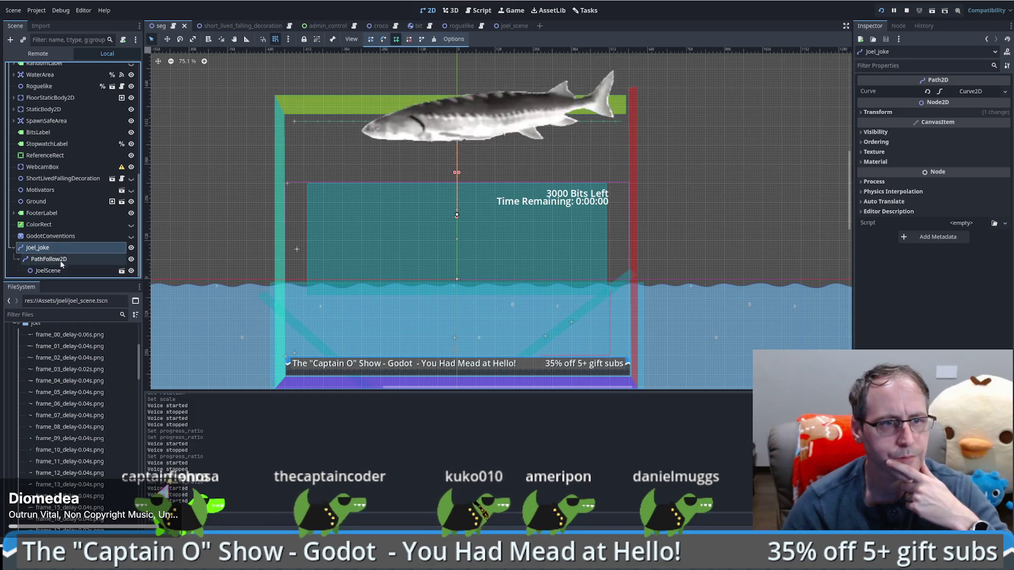
Turn on Access as Unique Name for the Joel_joke node
click(61, 260)
click(63, 252)
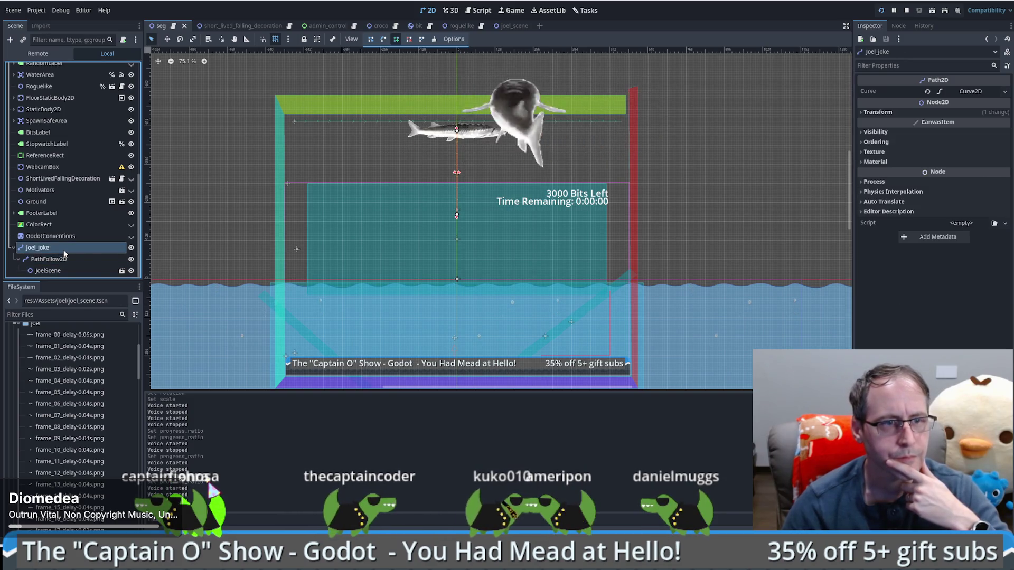
scroll(63, 260, up, 5)
scroll(93, 158, down, 5)
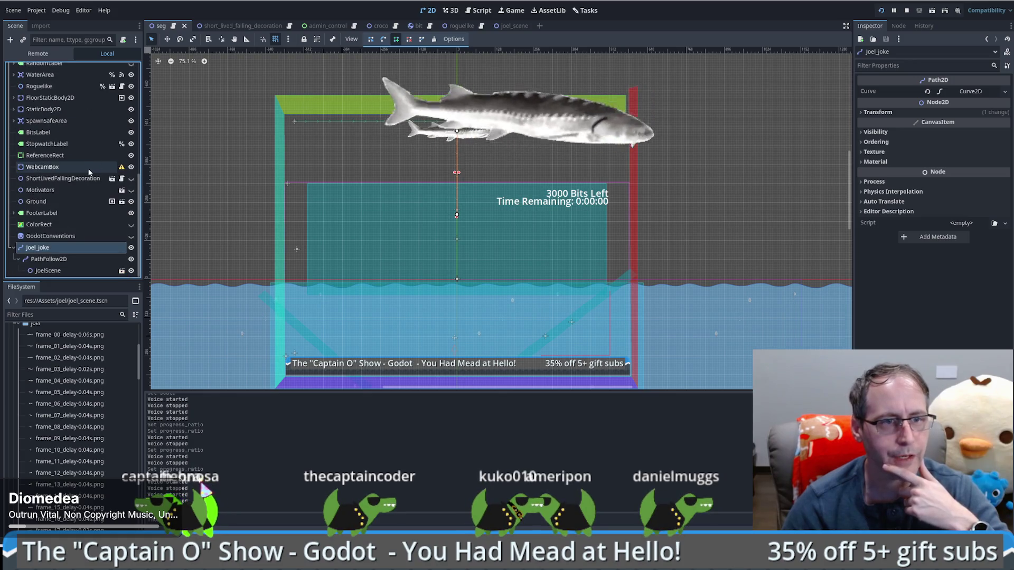
right_click(72, 253)
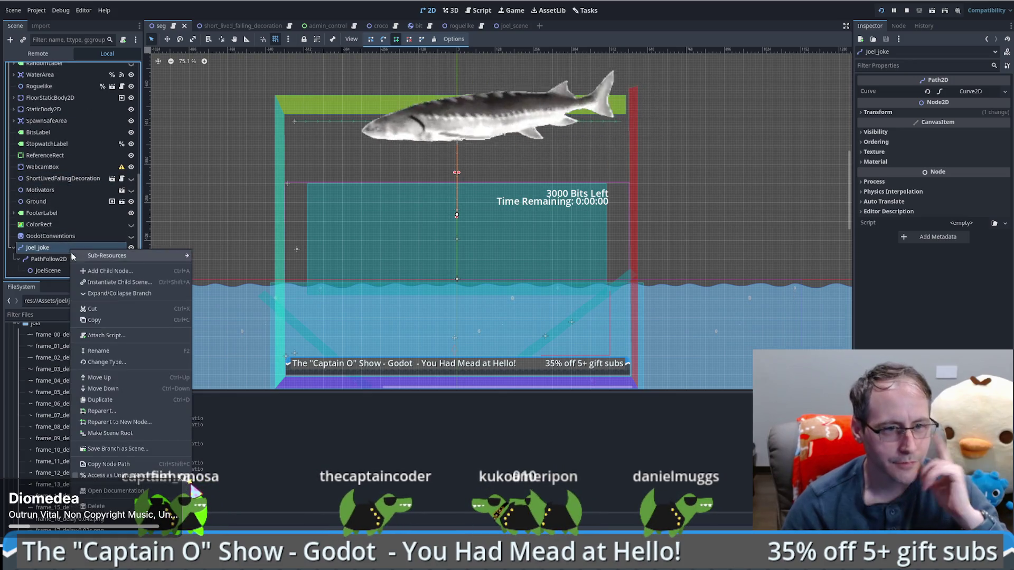
click(118, 476)
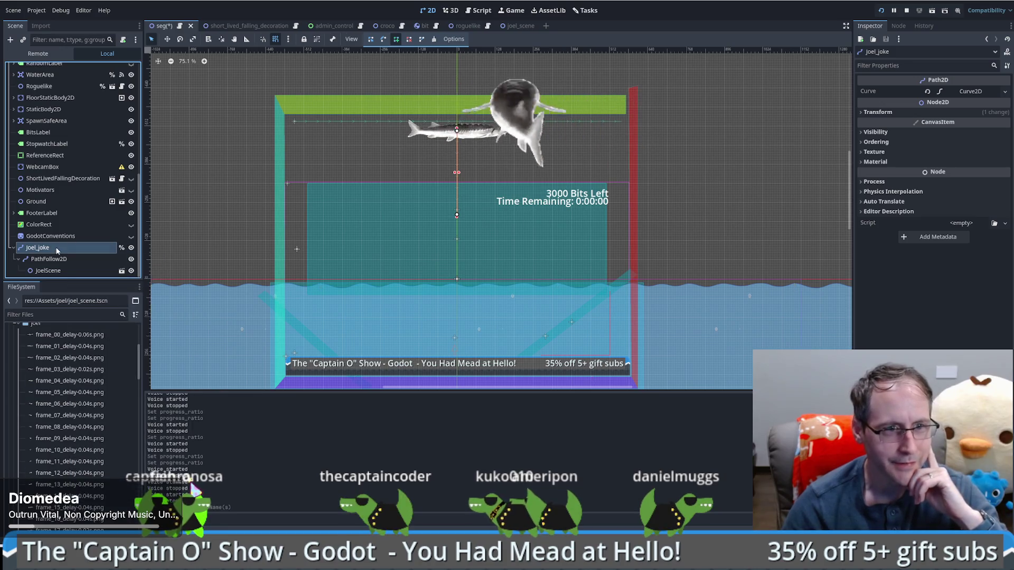
Open the root SEG node's seg.gd script in the script editor
scroll(68, 211, up, 10)
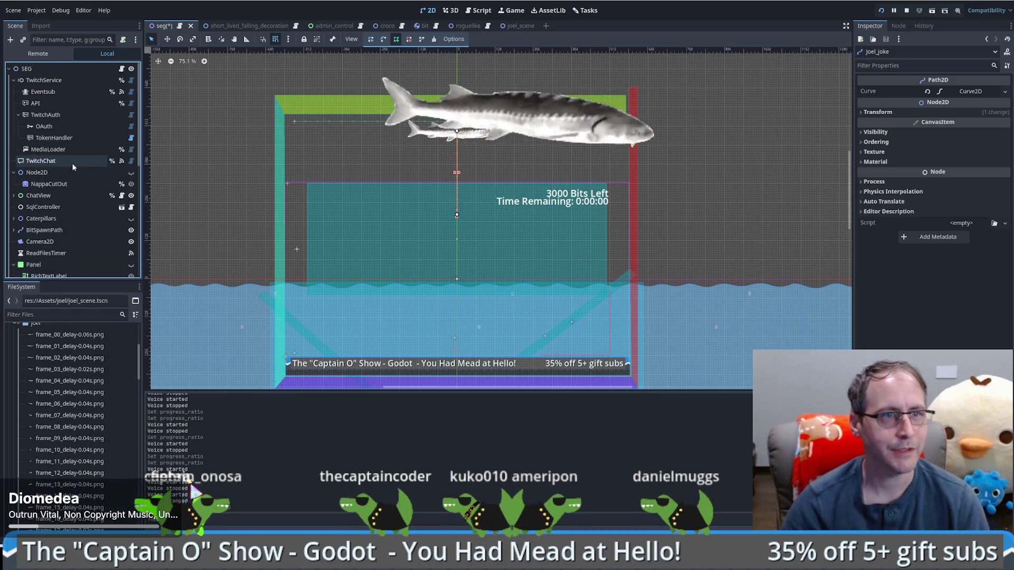
click(123, 69)
drag(840, 190, 840, 47)
scroll(672, 216, down, 15)
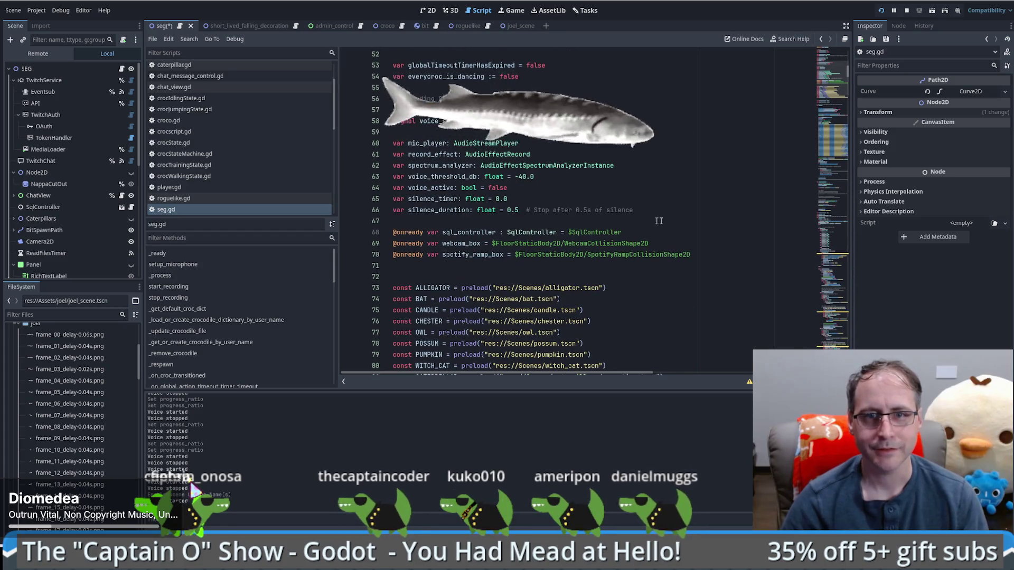
Add 'var joel_time_remaining: float = 0.0 # How much longer to show joel' after line 66
click(693, 214)
scroll(649, 200, up, 6)
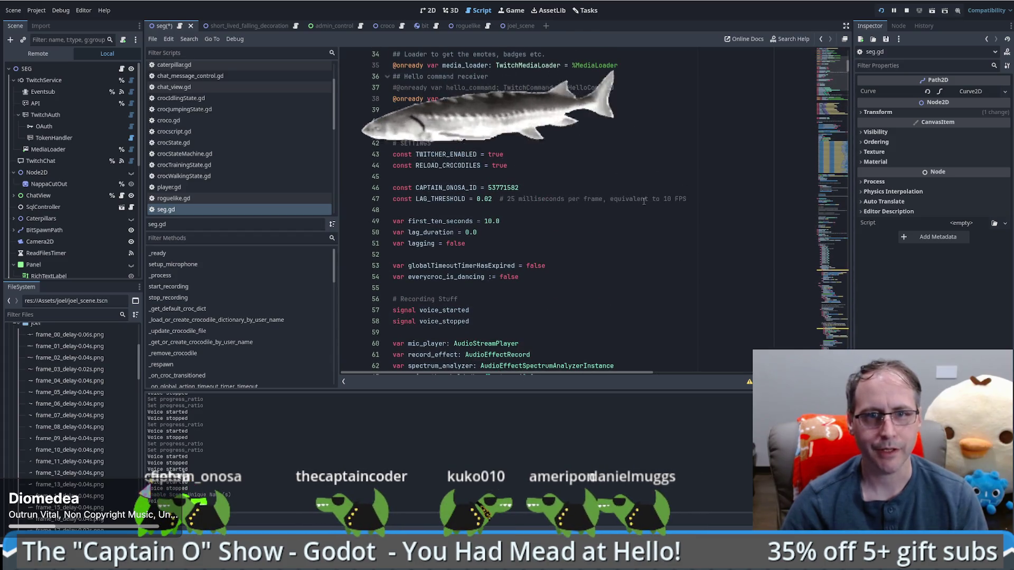
scroll(607, 198, down, 7)
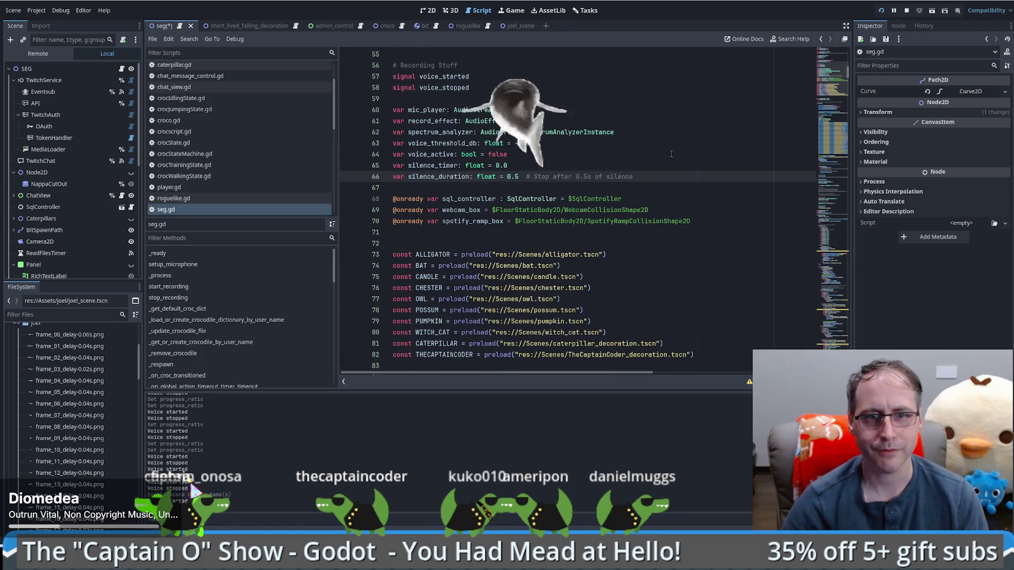
key(Return)
key(Return)
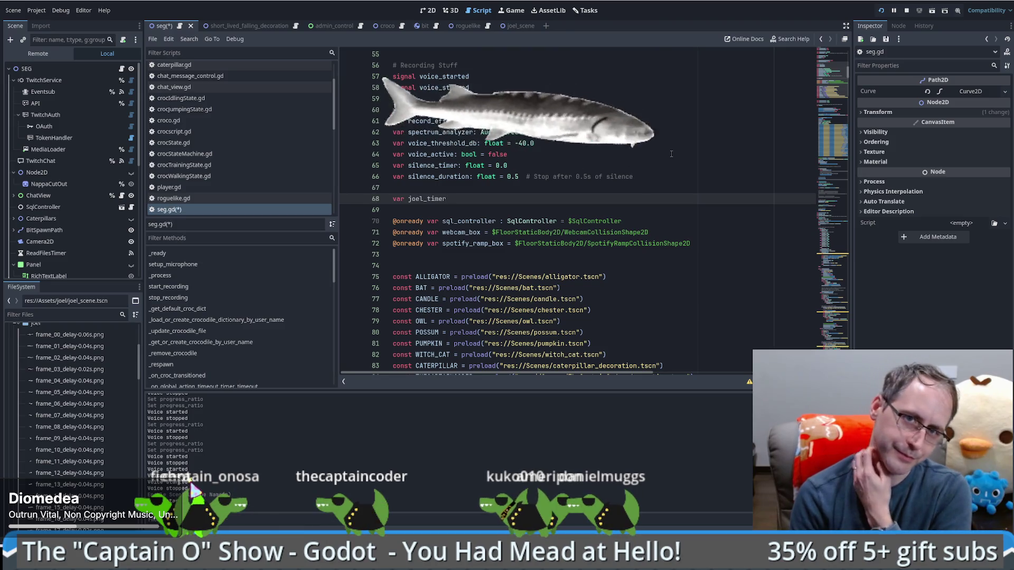
text(var joel_timer)
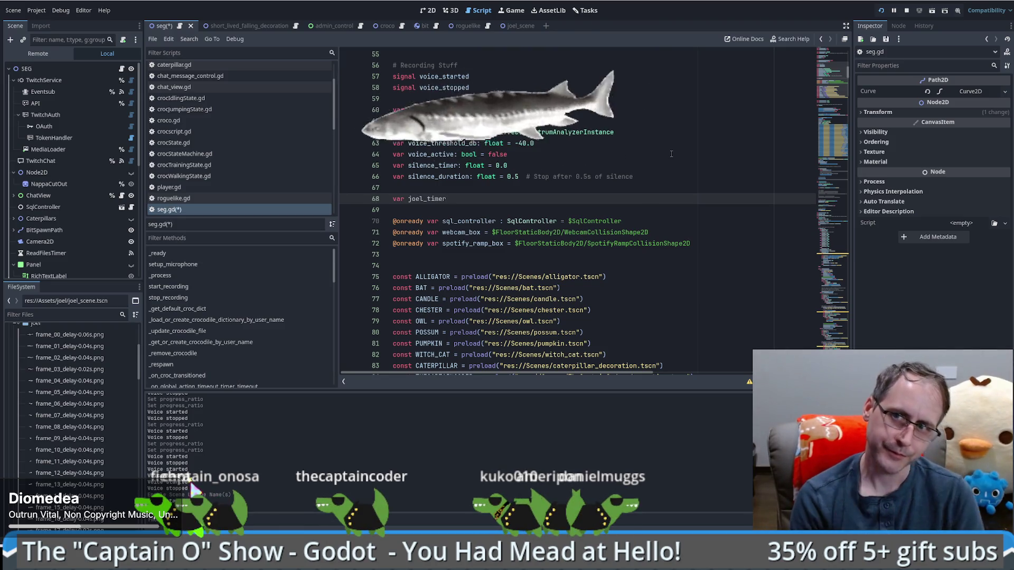
key(BackSpace)
key(BackSpace)
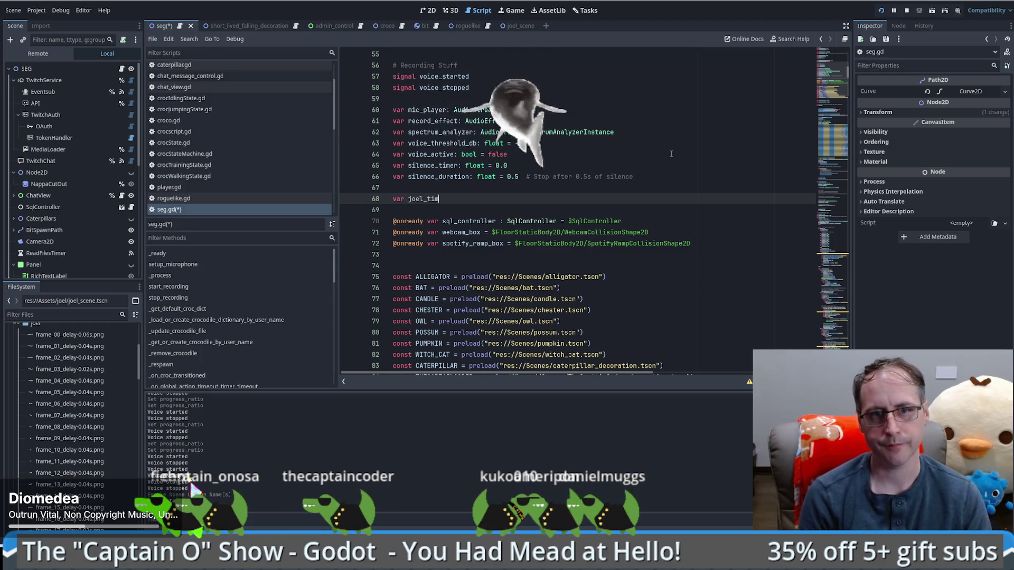
text(e_remaining)
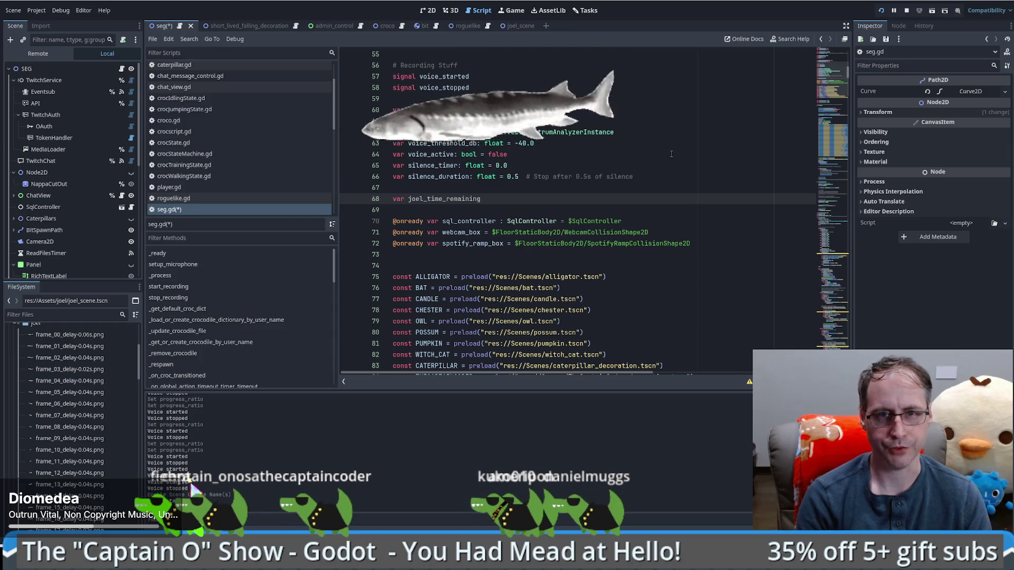
text(: float = 0.0)
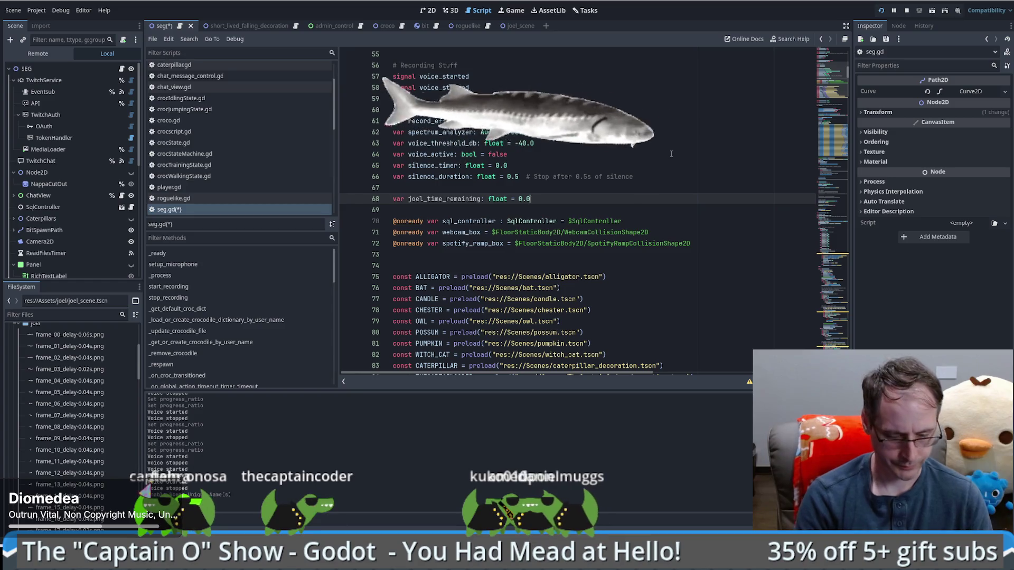
text( # How much longer to show joel)
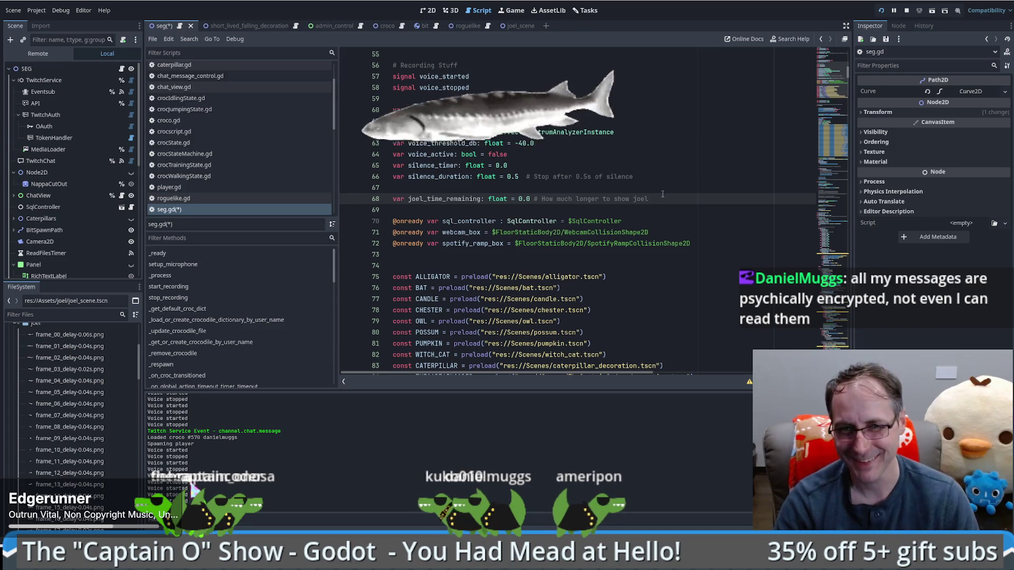
Check the new joel_time_remaining declaration on line 68 and select its name
click(660, 191)
click(482, 202)
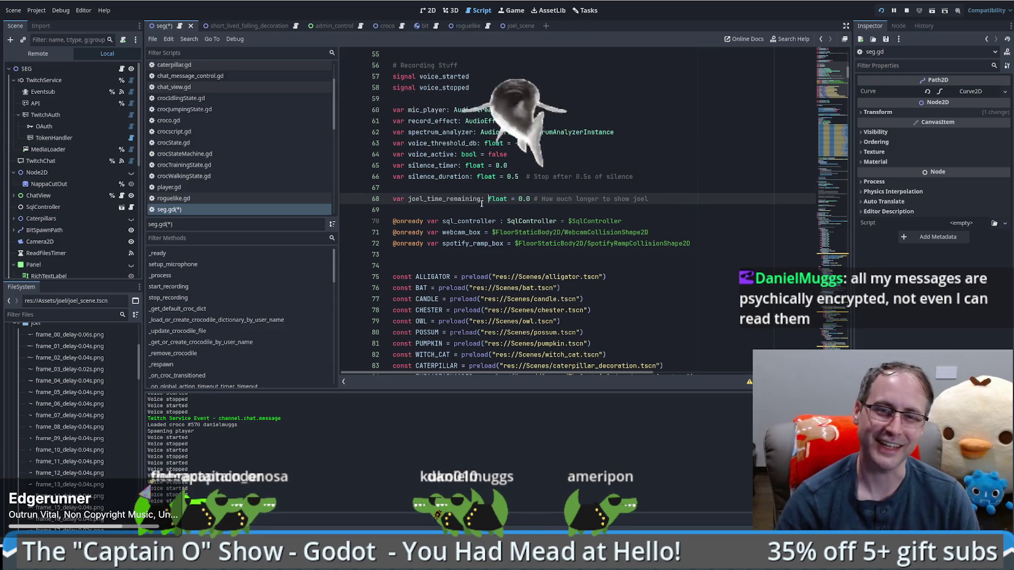
click(475, 208)
click(666, 200)
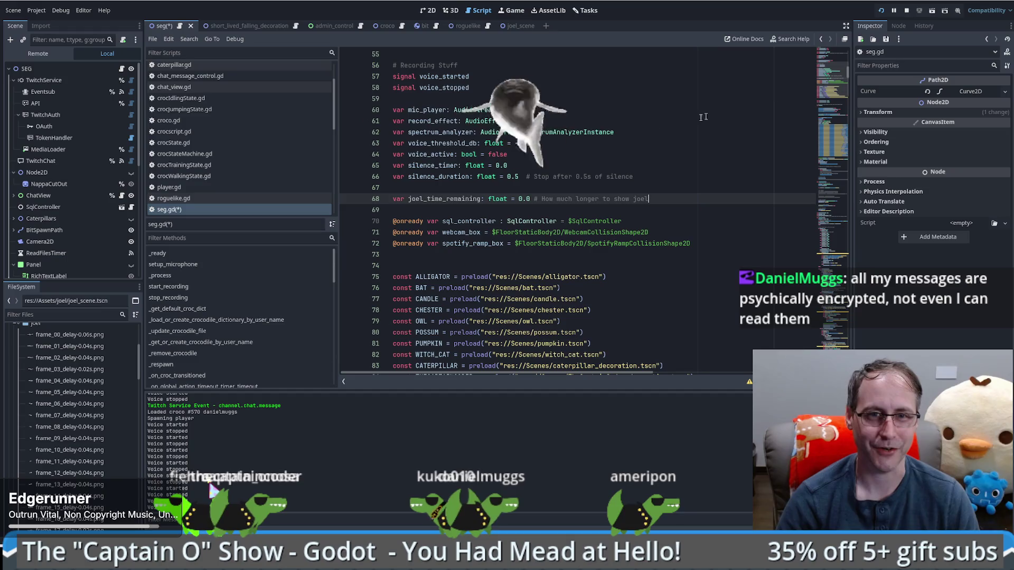
click(662, 181)
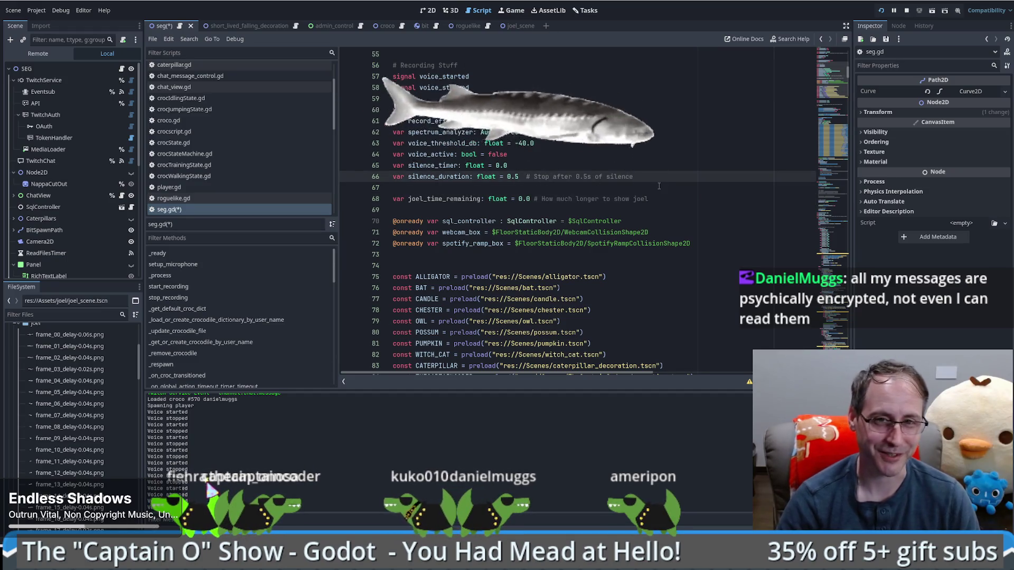
click(690, 187)
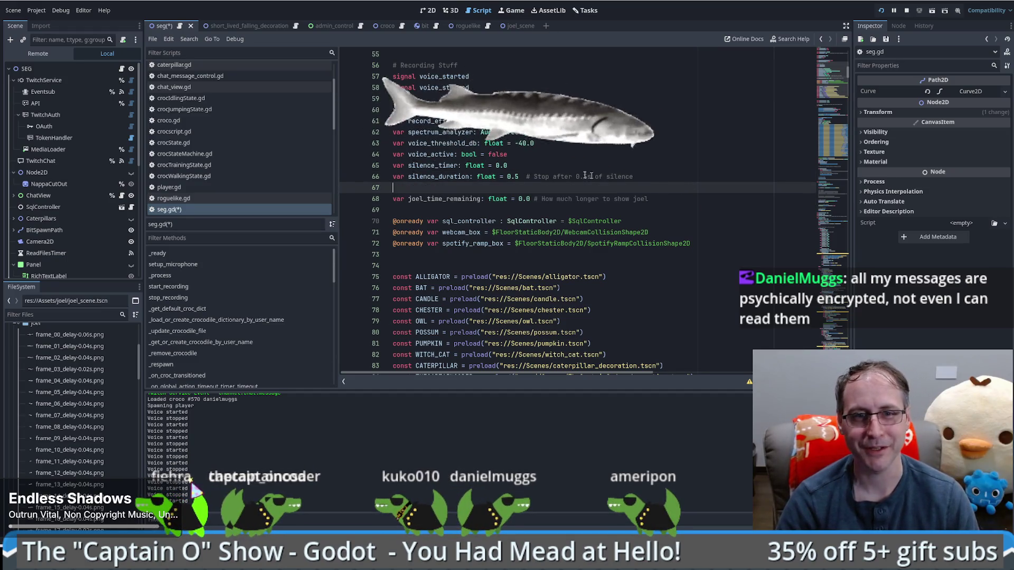
click(418, 206)
click(426, 190)
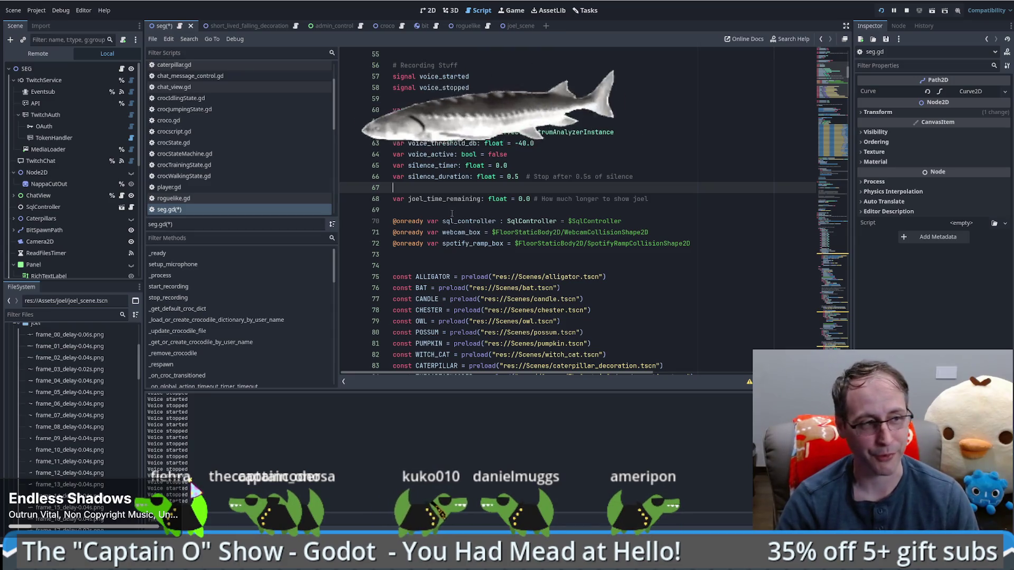
click(685, 210)
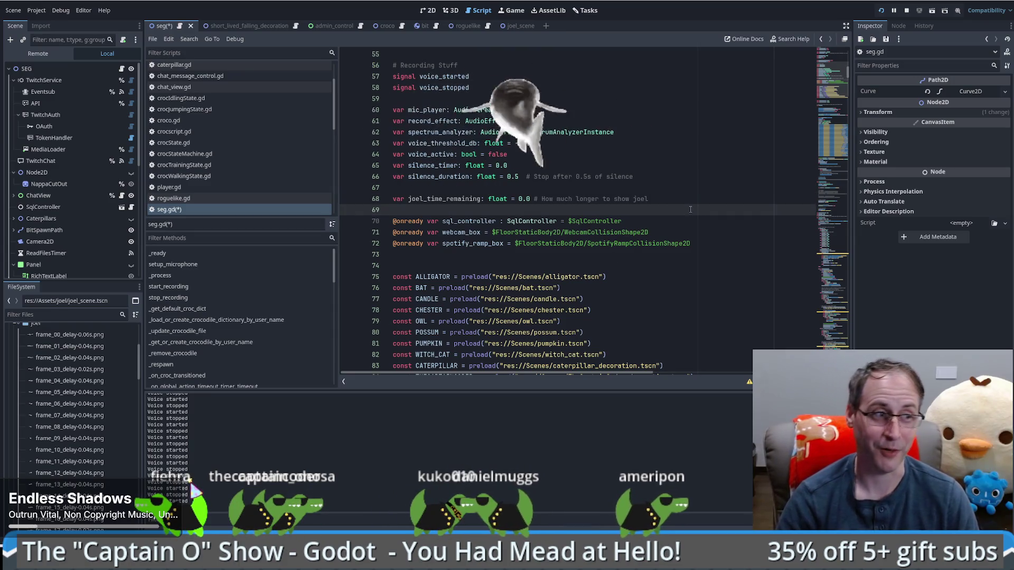
click(448, 199)
scroll(448, 199, down, 1)
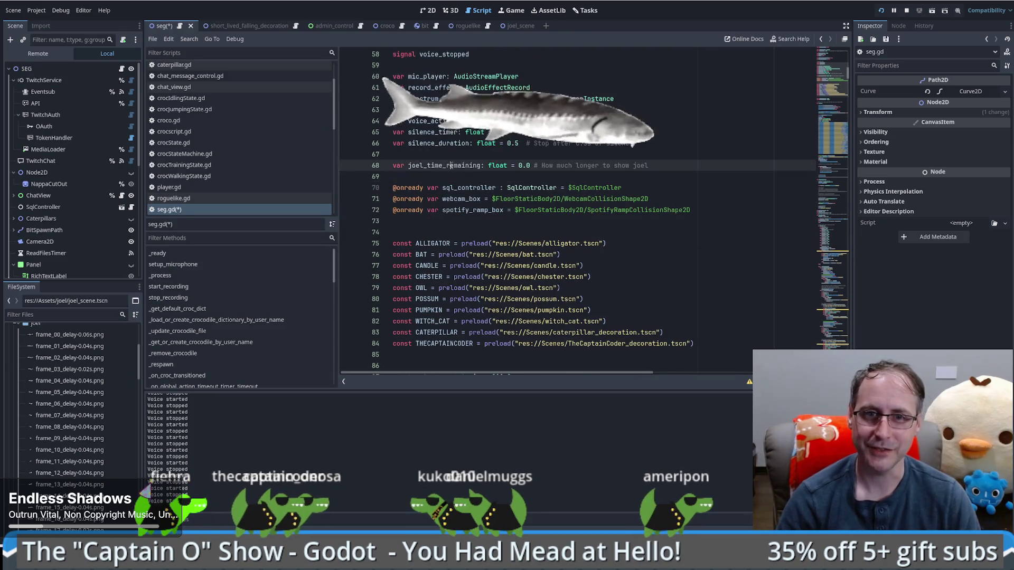
Fold the _ready and setup_microphone functions in seg.gd
click(691, 166)
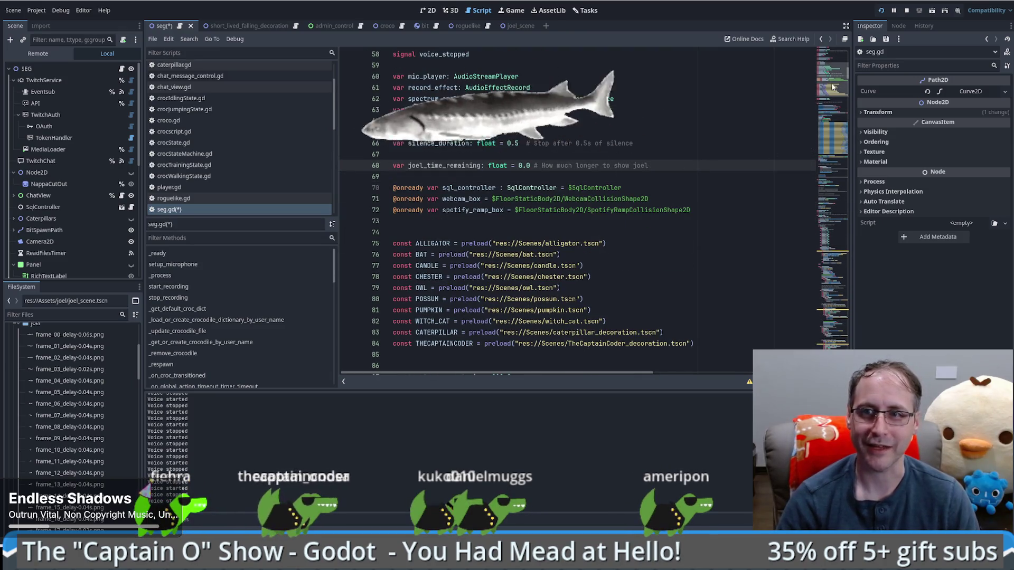
scroll(834, 82, down, 1)
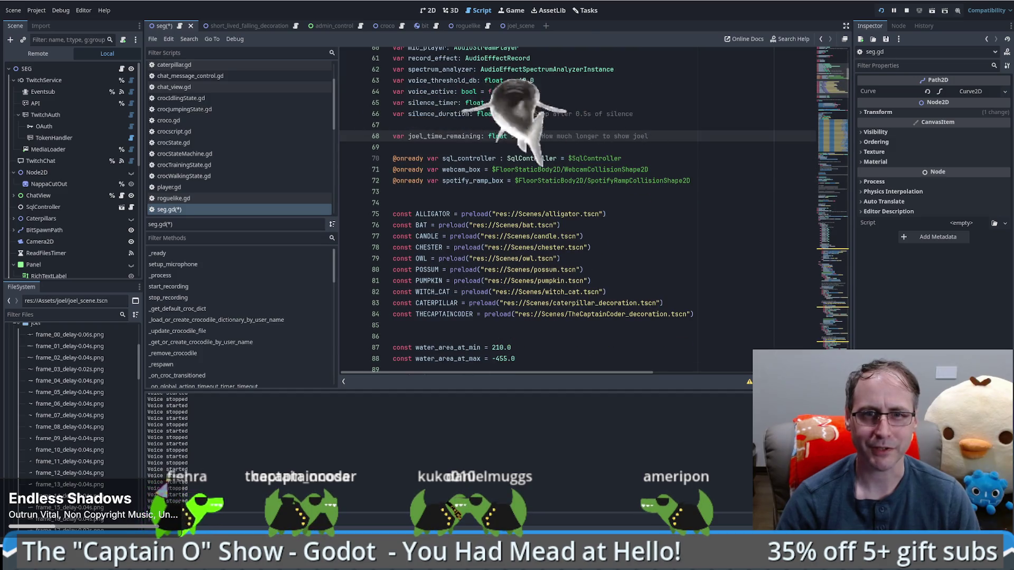
scroll(841, 87, down, 10)
scroll(843, 91, up, 4)
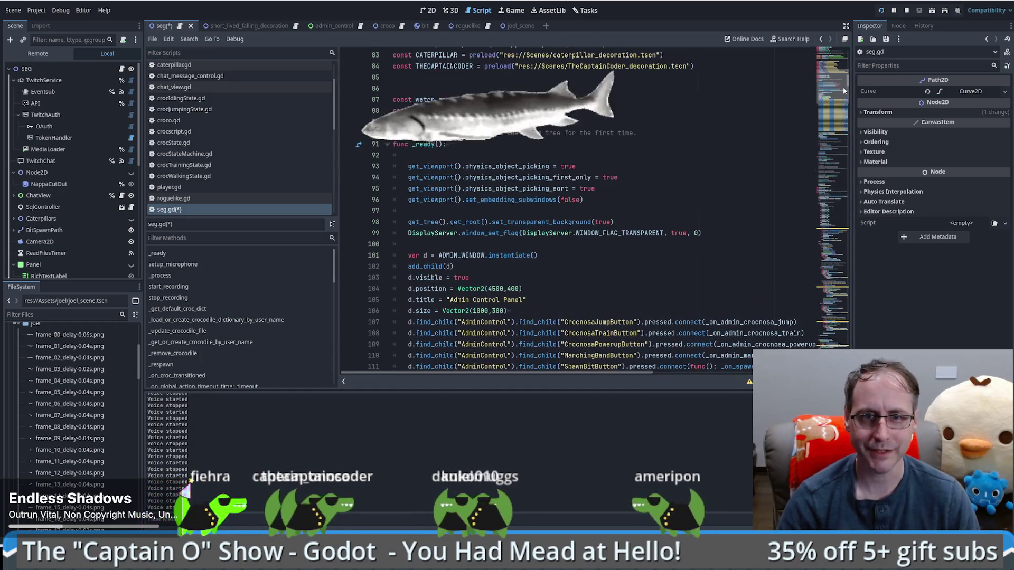
click(388, 144)
click(387, 167)
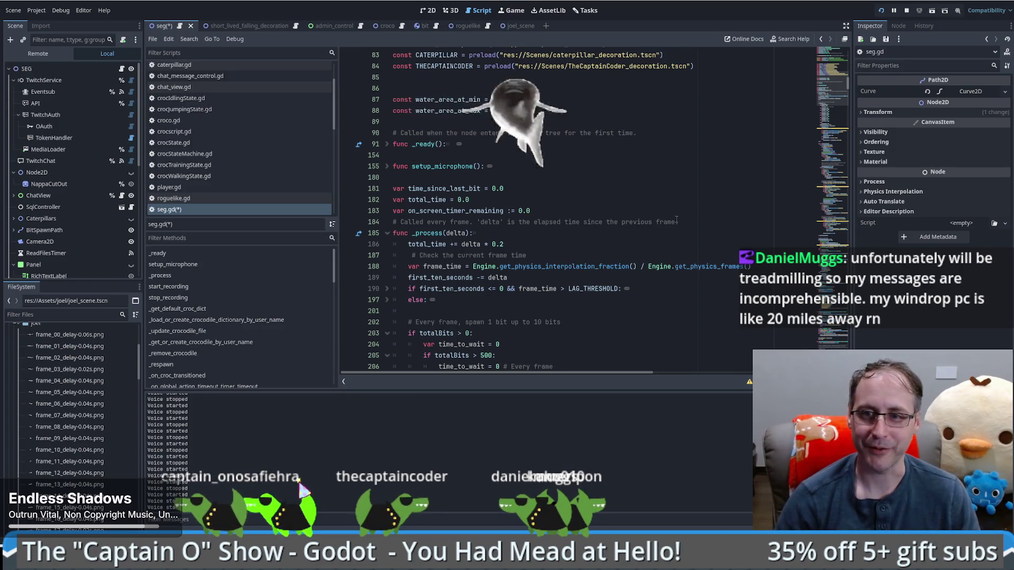
Fold _process's totalBits, globalActionQueue, timer, spectrum_analyzer, voice_threshold_db and voice_active blocks
click(828, 80)
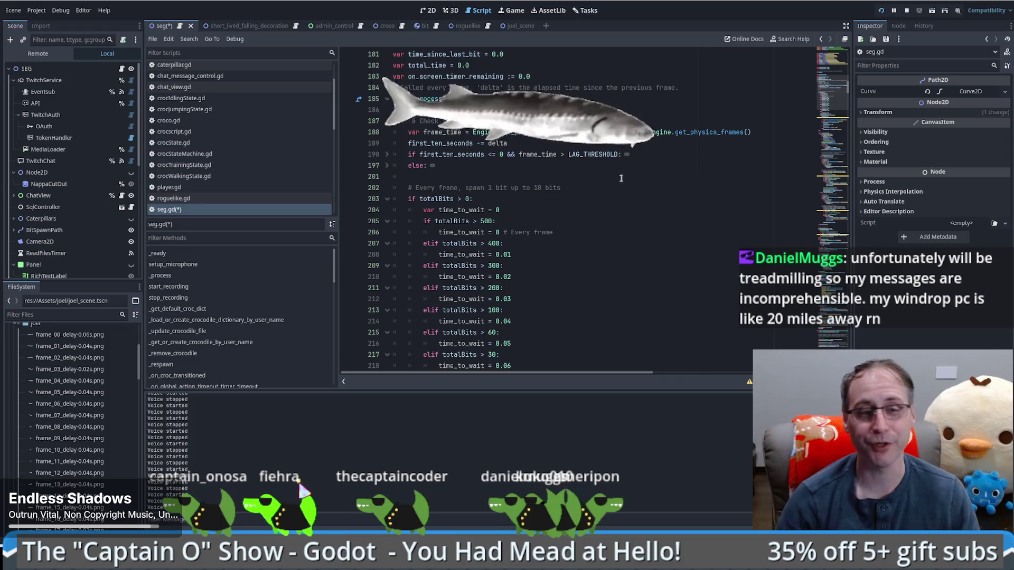
click(602, 177)
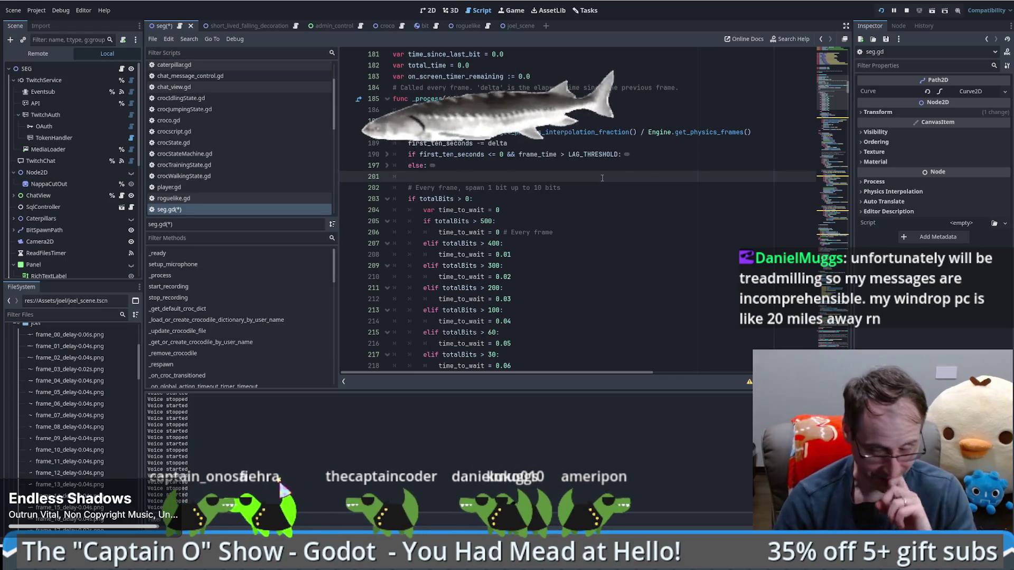
click(387, 198)
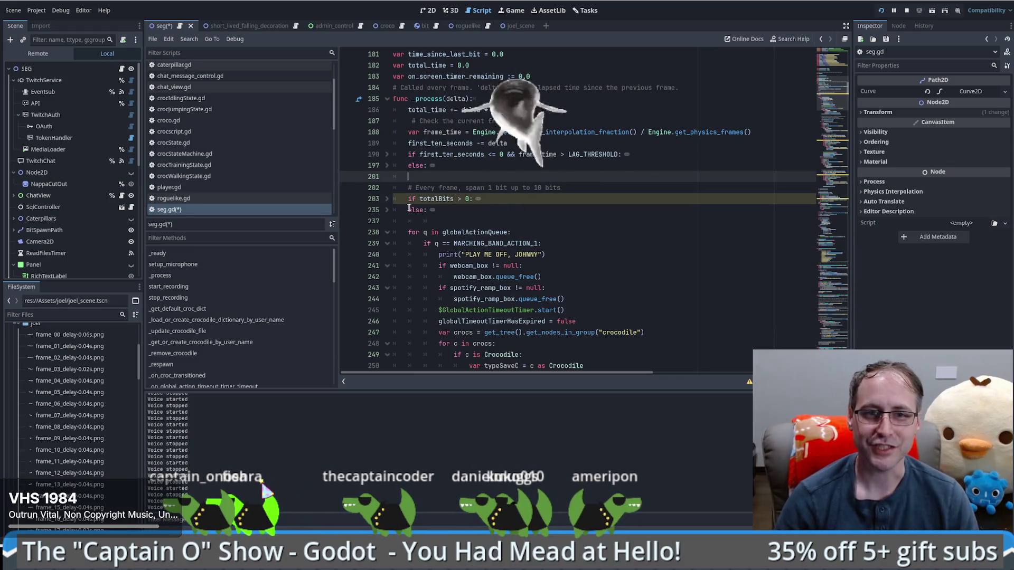
click(387, 199)
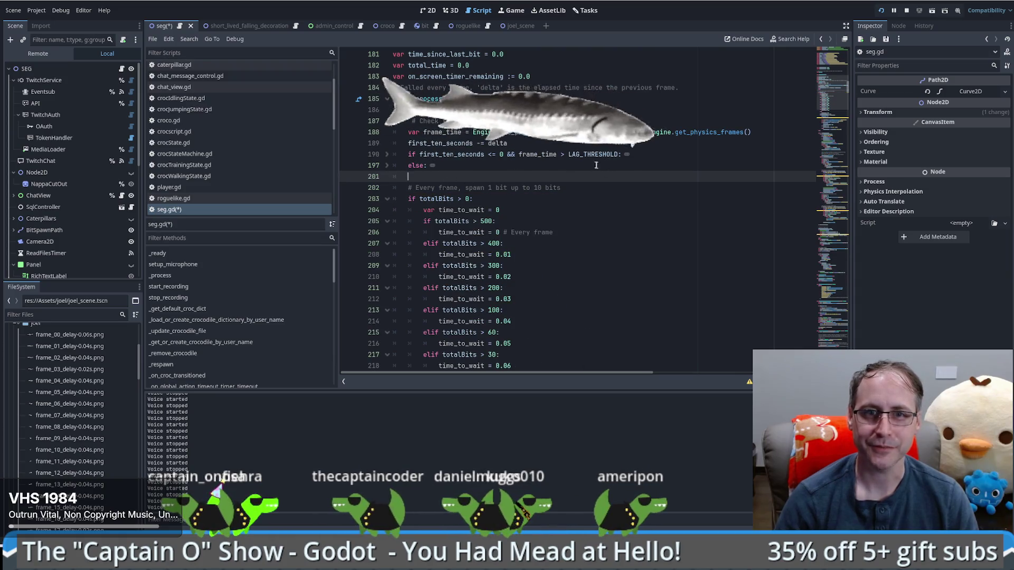
scroll(458, 177, down, 2)
click(383, 132)
click(386, 132)
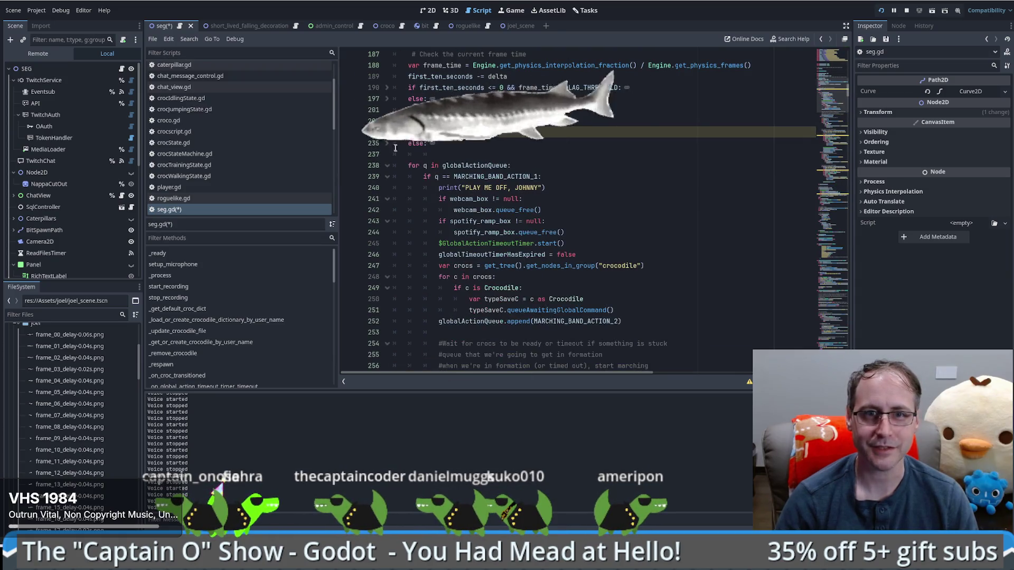
click(387, 165)
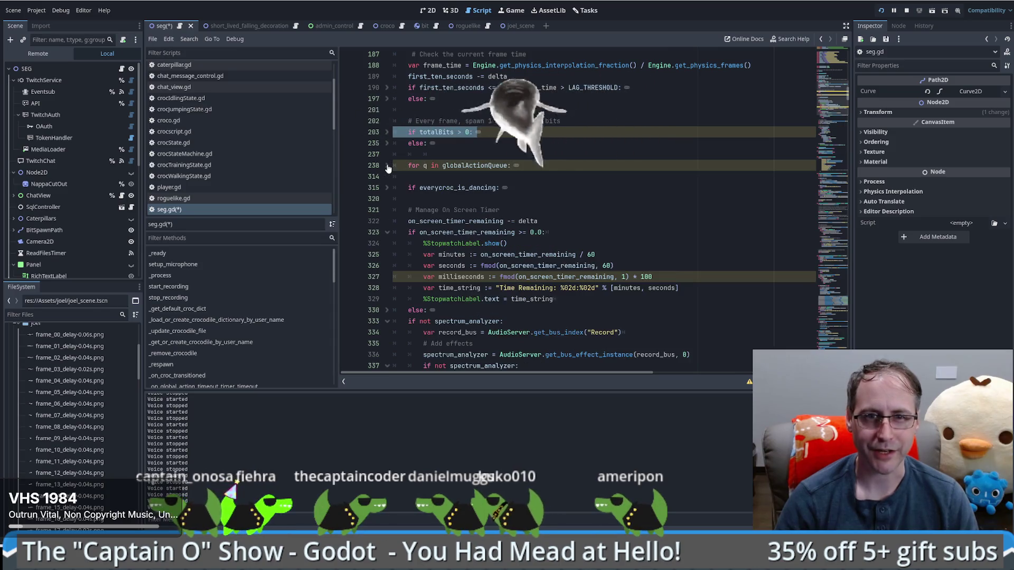
click(386, 232)
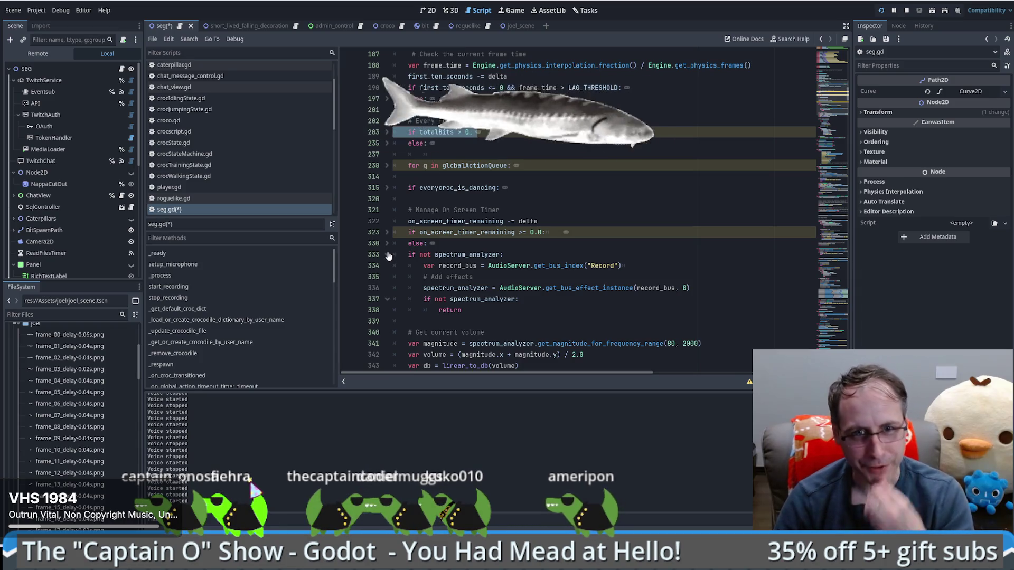
click(387, 254)
scroll(509, 267, down, 2)
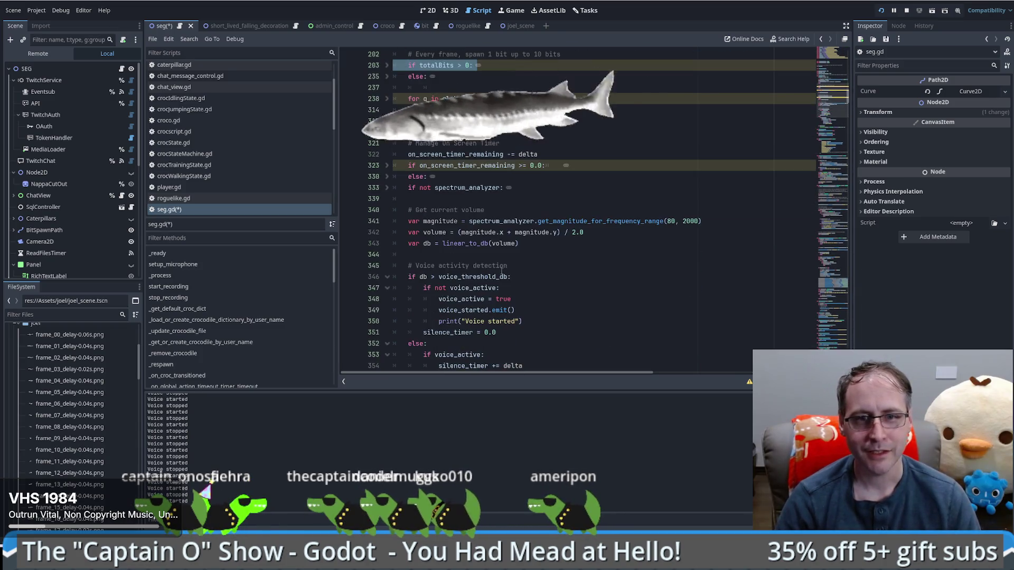
click(387, 277)
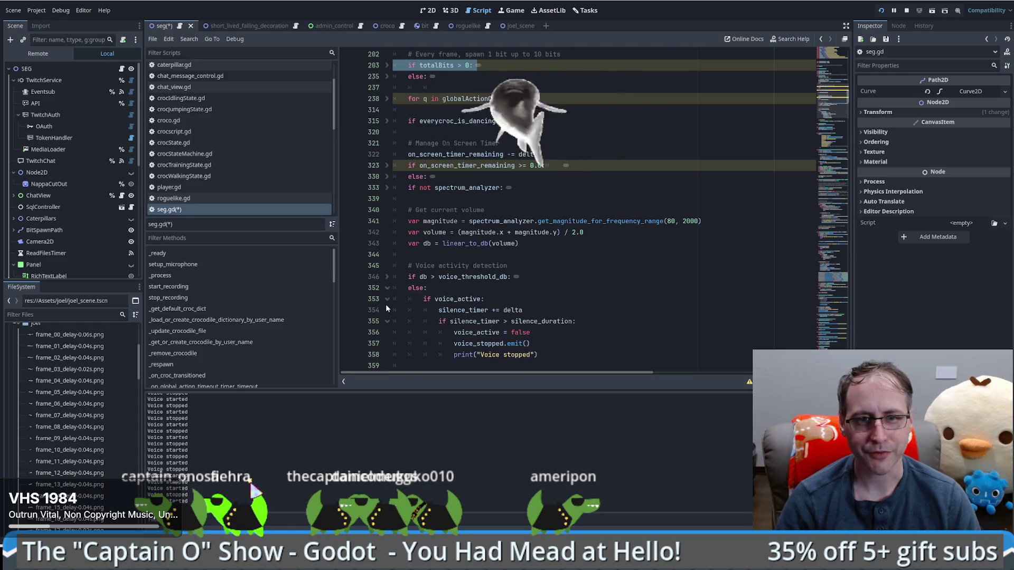
click(387, 299)
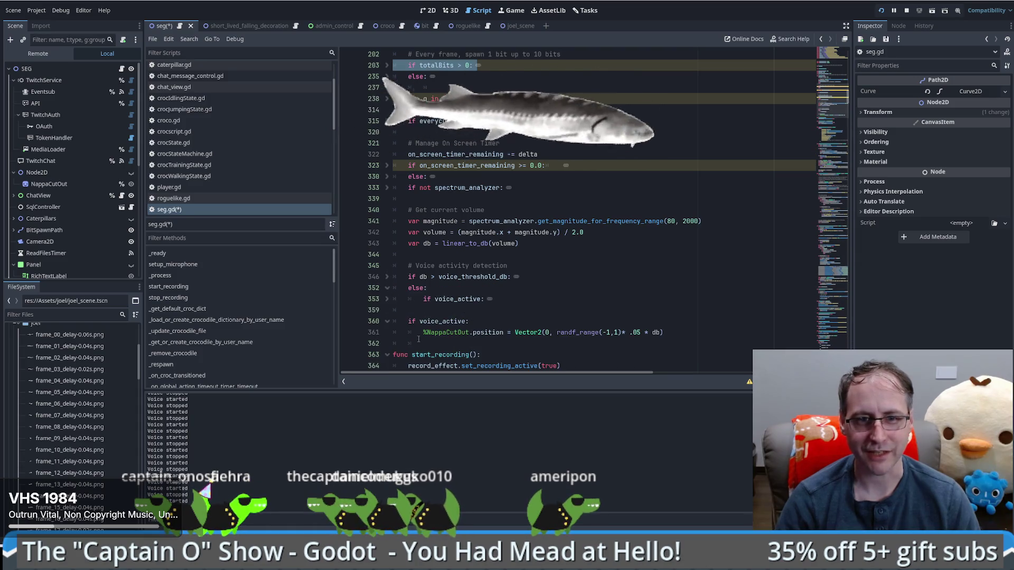
click(441, 343)
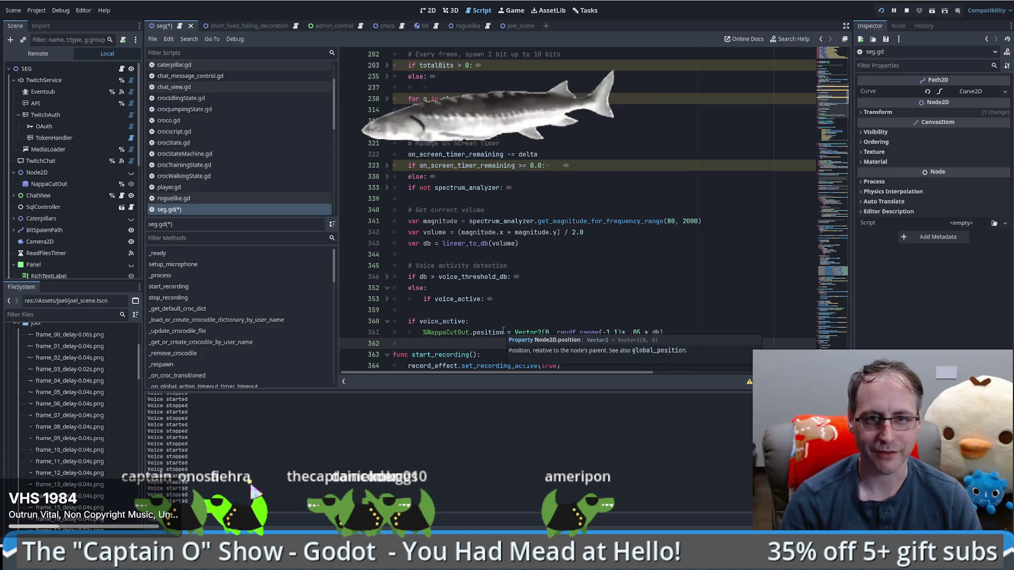
Append joel_time_remaining = max(0.0, joel_time_remaining - delta) to the end of _process
key(Return)
text(joel_time_remaining =)
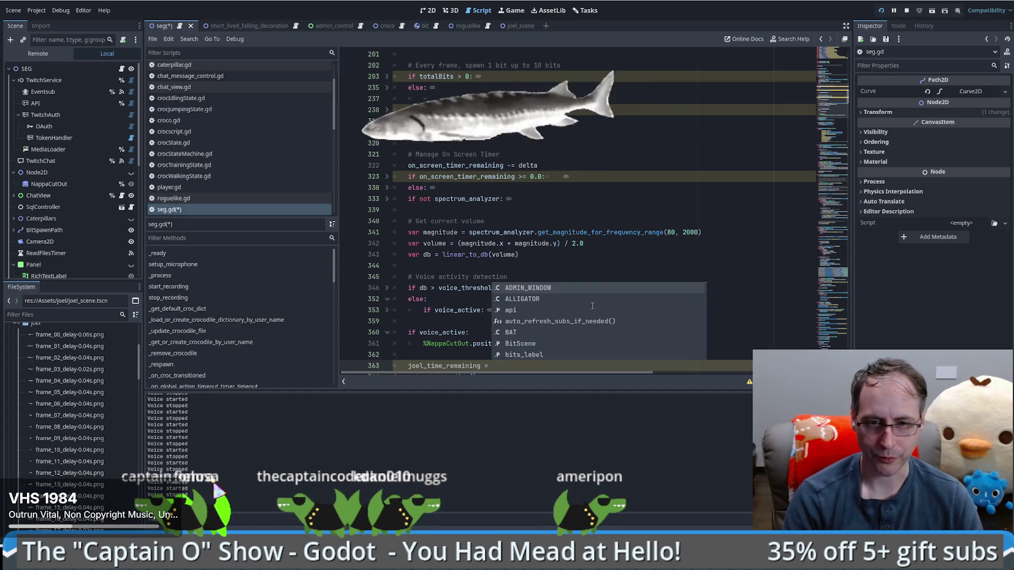
text(max(0.0, )
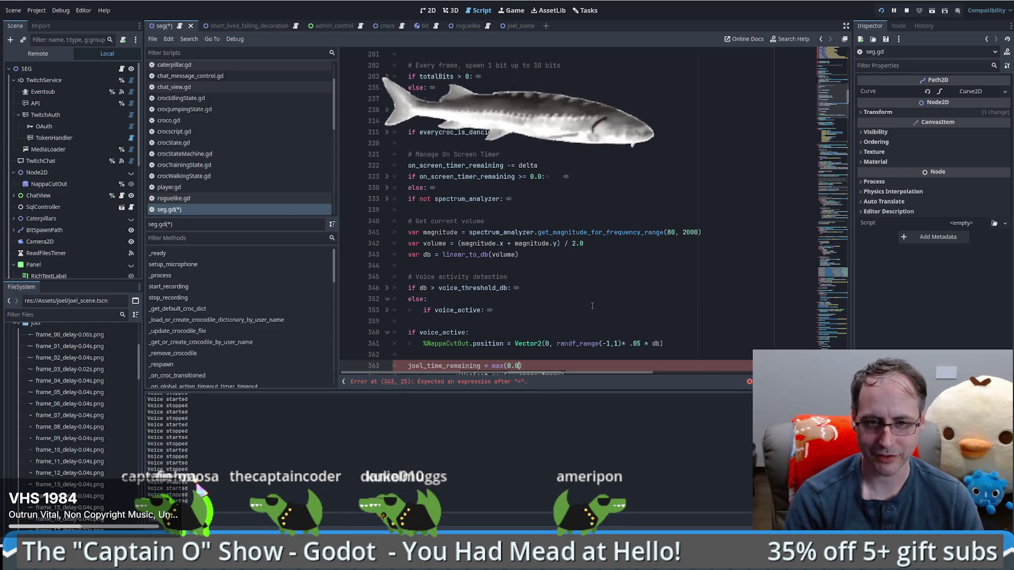
text(joel_time_remaining - )
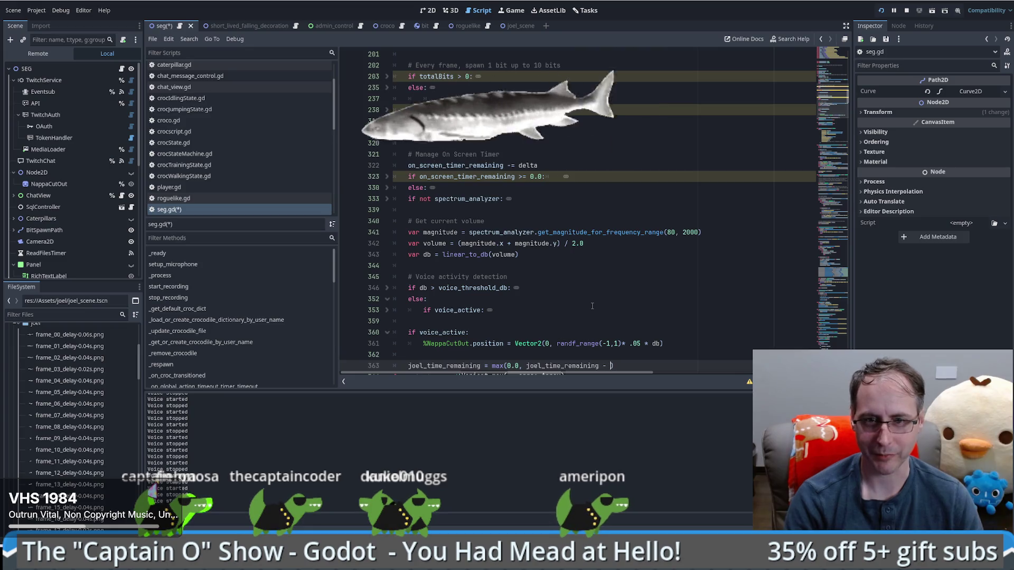
text(delta)
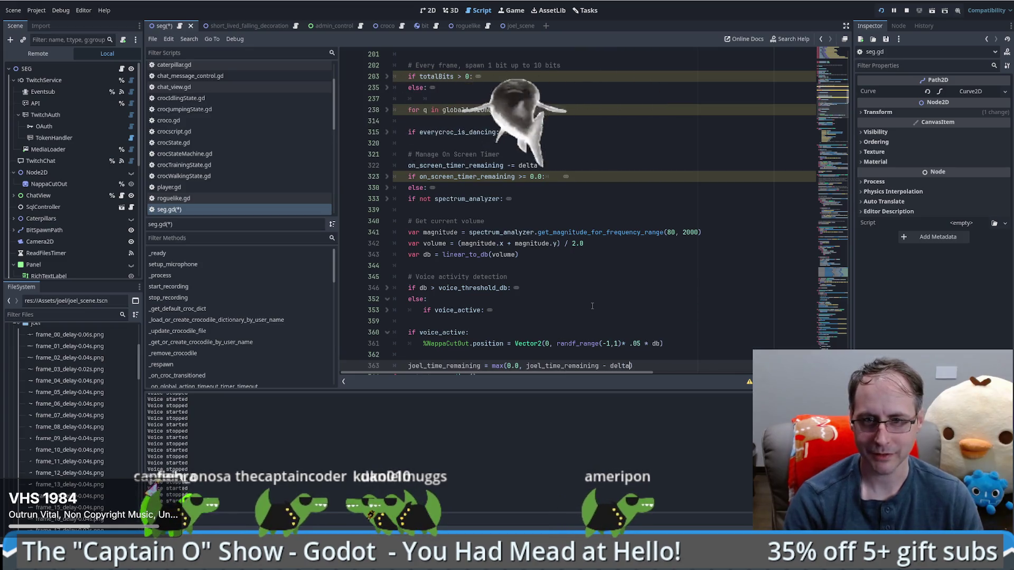
scroll(597, 304, up, 5)
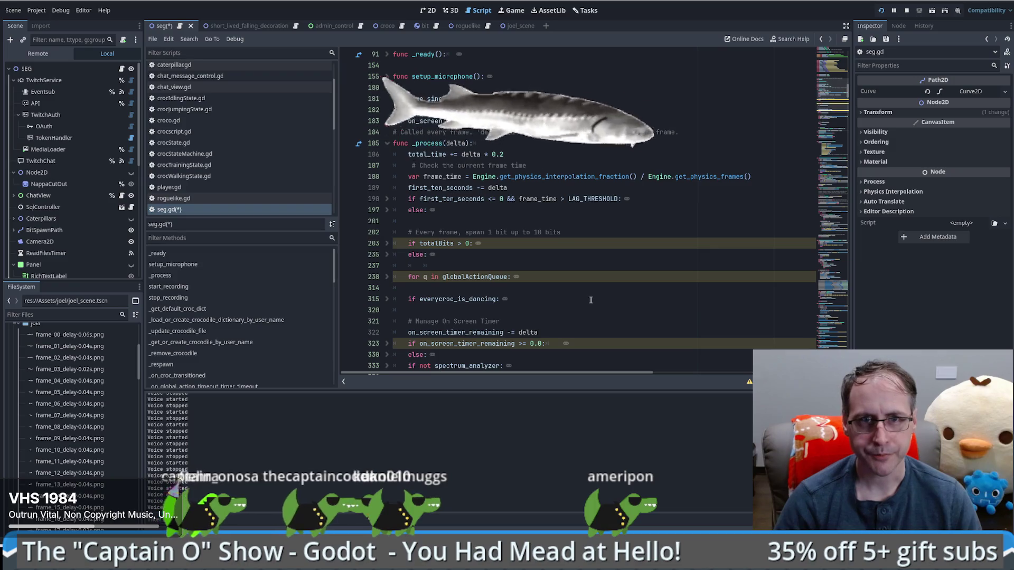
Add 'if joel_time_remaining > 1.0:' below the countdown line and begin its indented body
scroll(591, 300, down, 9)
key(Return)
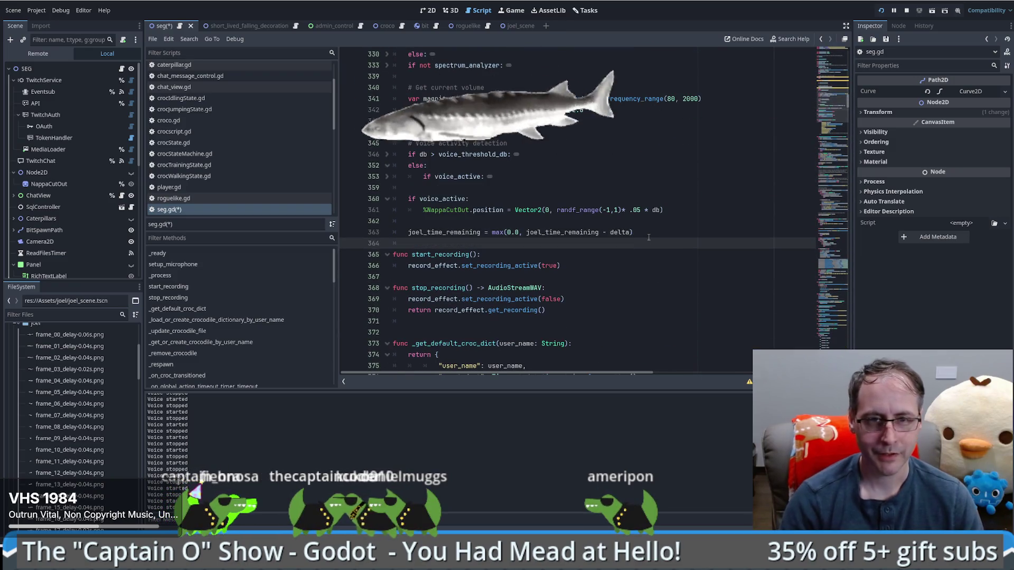
text(if j)
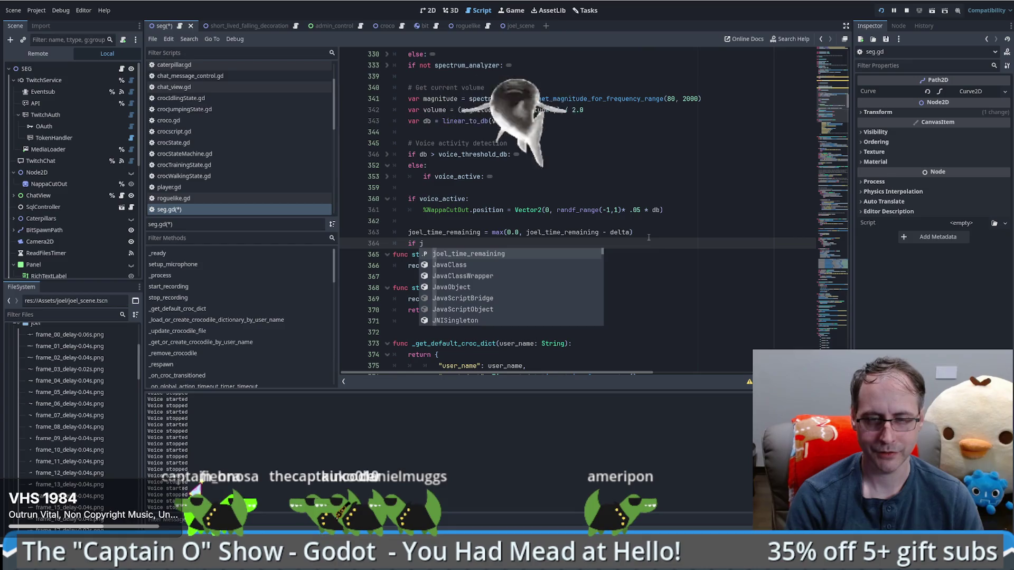
key(Return)
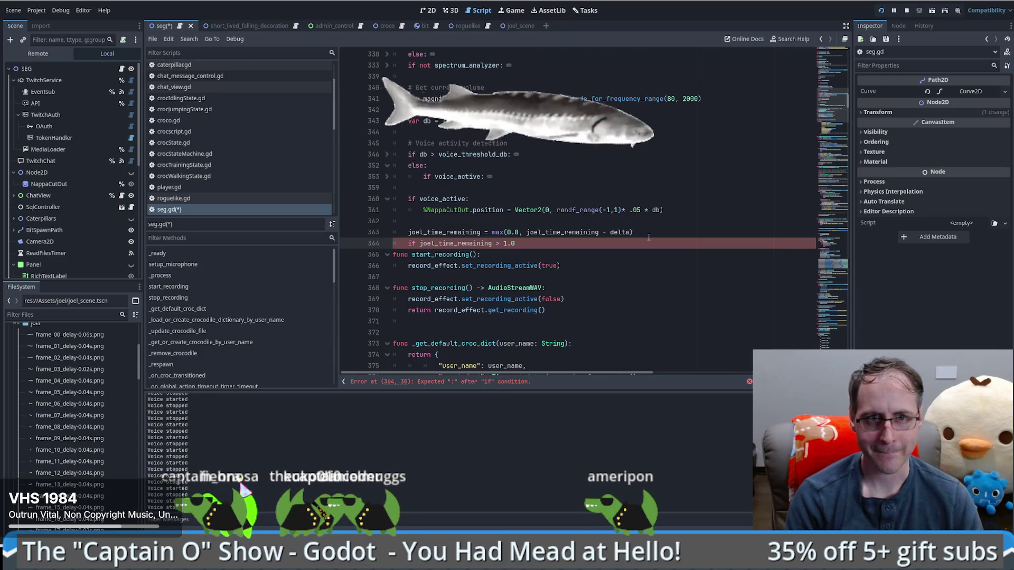
key(Return)
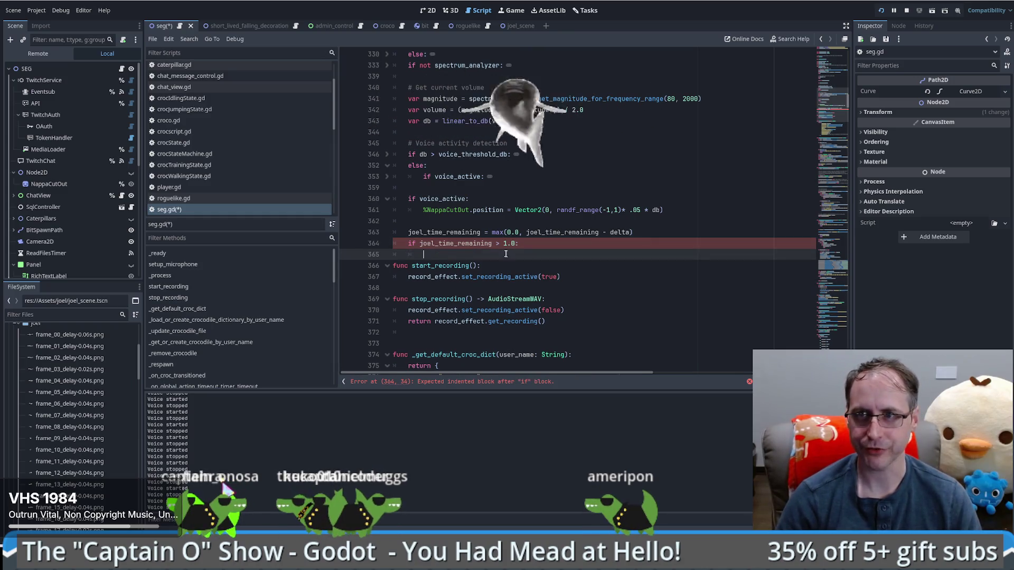
Insert a %Joel_joke reference into the check's body, then delete it again
scroll(94, 230, down, 10)
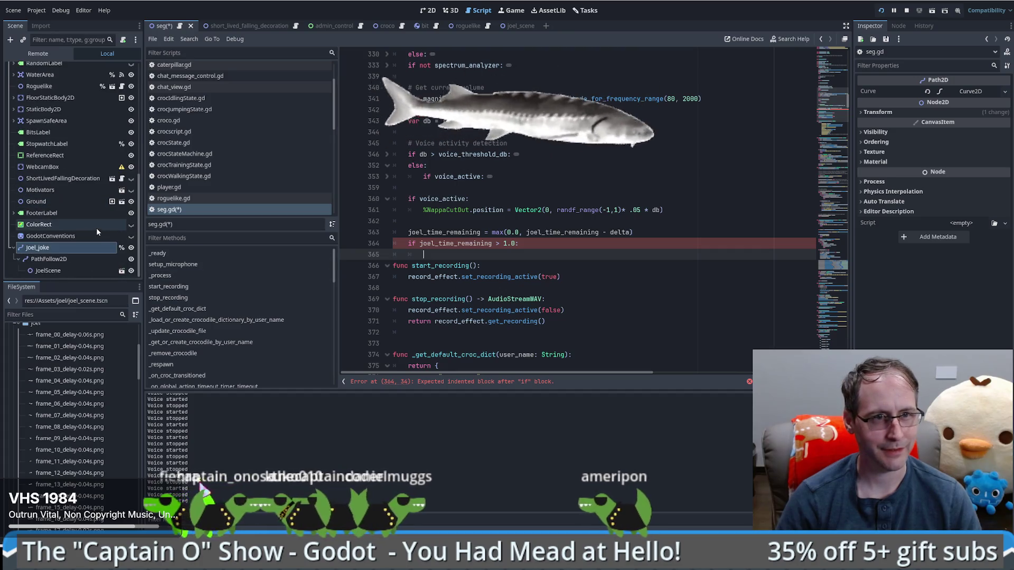
drag(50, 248, 513, 255)
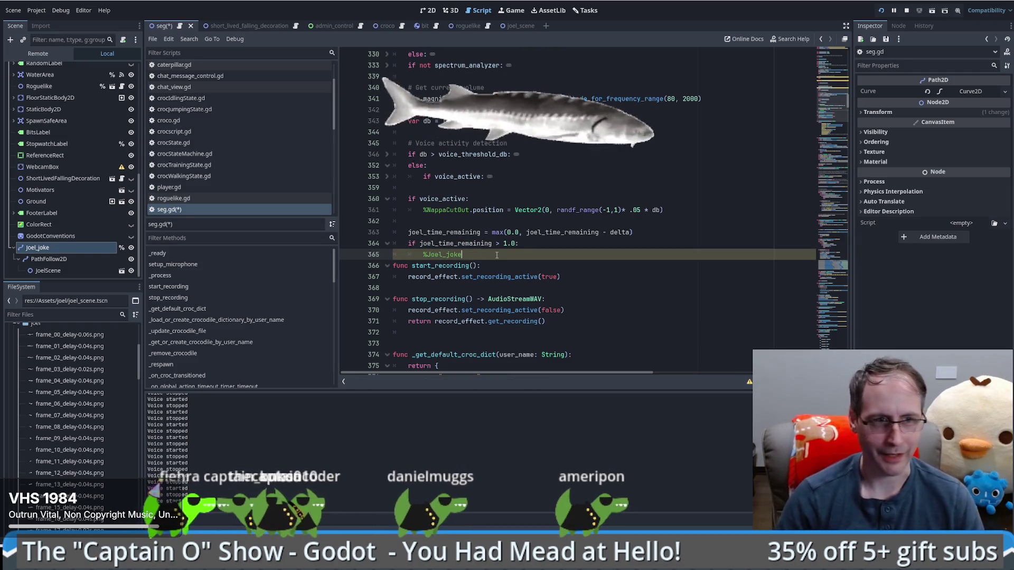
click(81, 247)
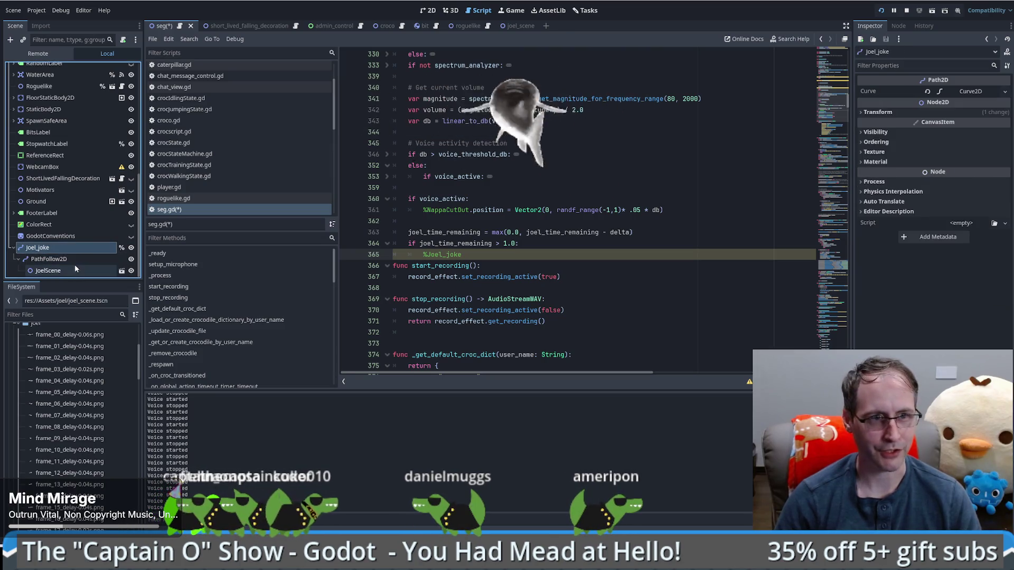
click(72, 258)
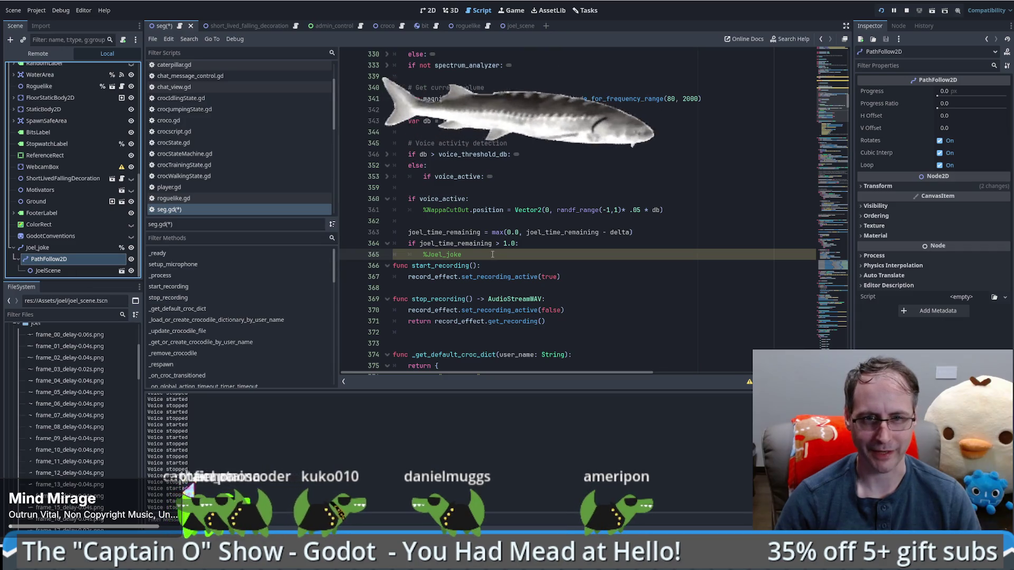
drag(492, 255, 423, 254)
key(BackSpace)
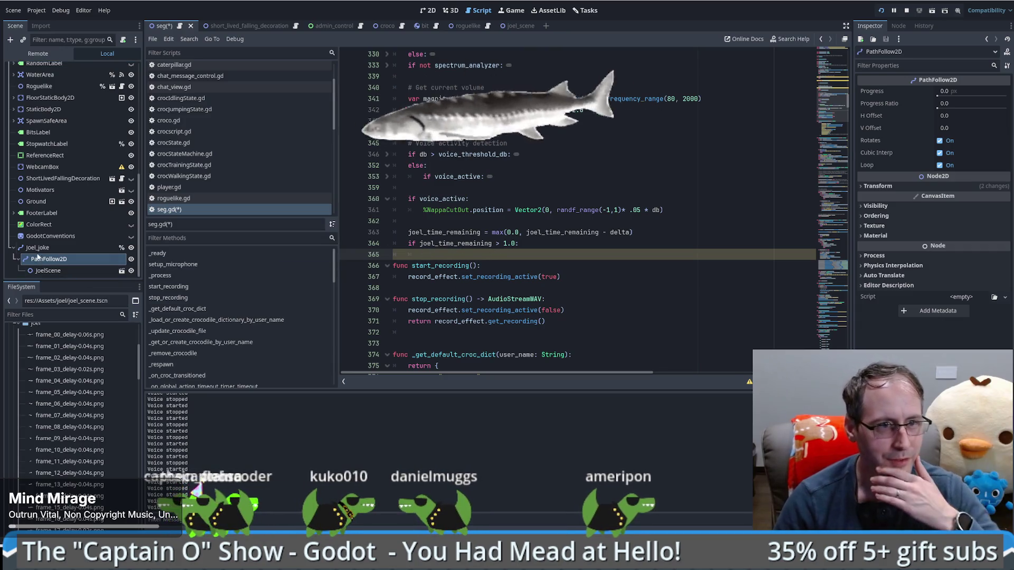
click(35, 248)
right_click(44, 249)
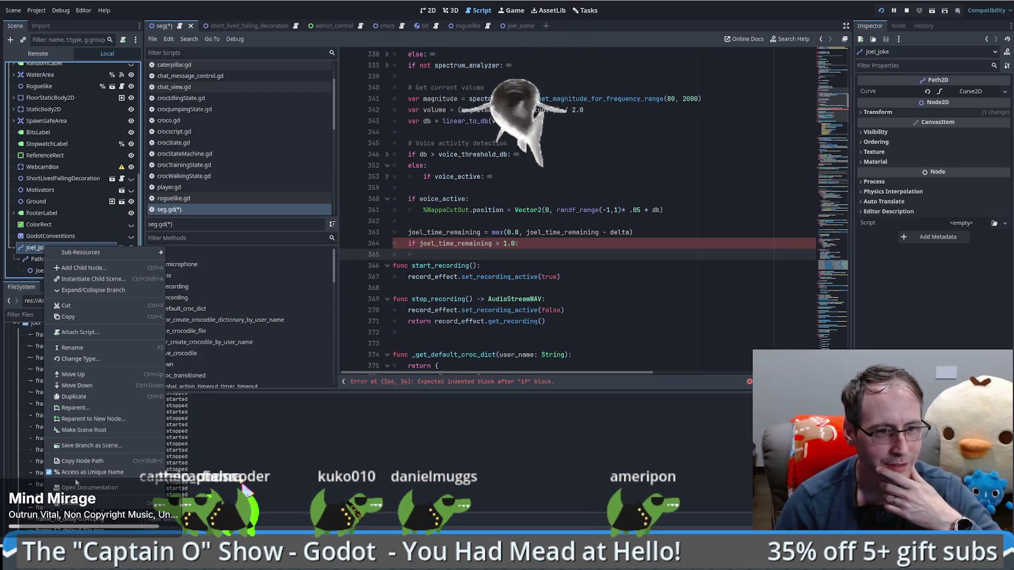
Rename the PathFollow2D node under Joel_joke to JoelJokePathFollow2D
key(Escape)
click(69, 260)
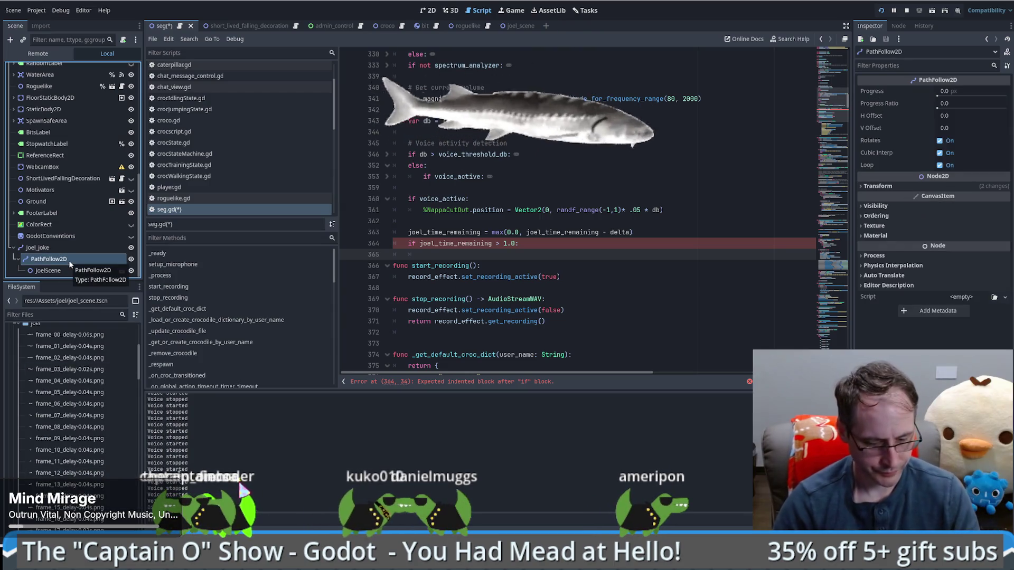
click(69, 260)
key(Home)
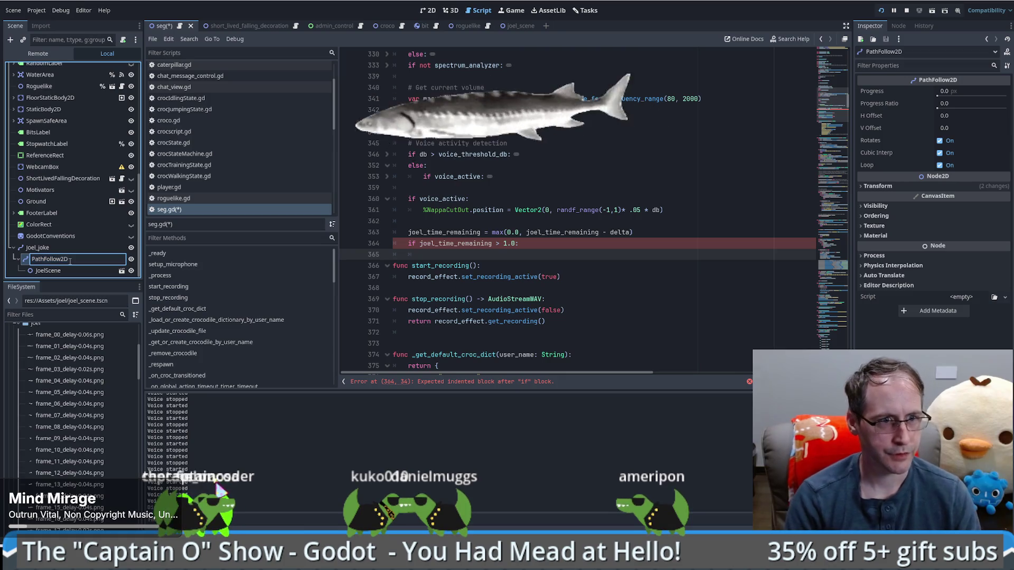
text(joel_Joke)
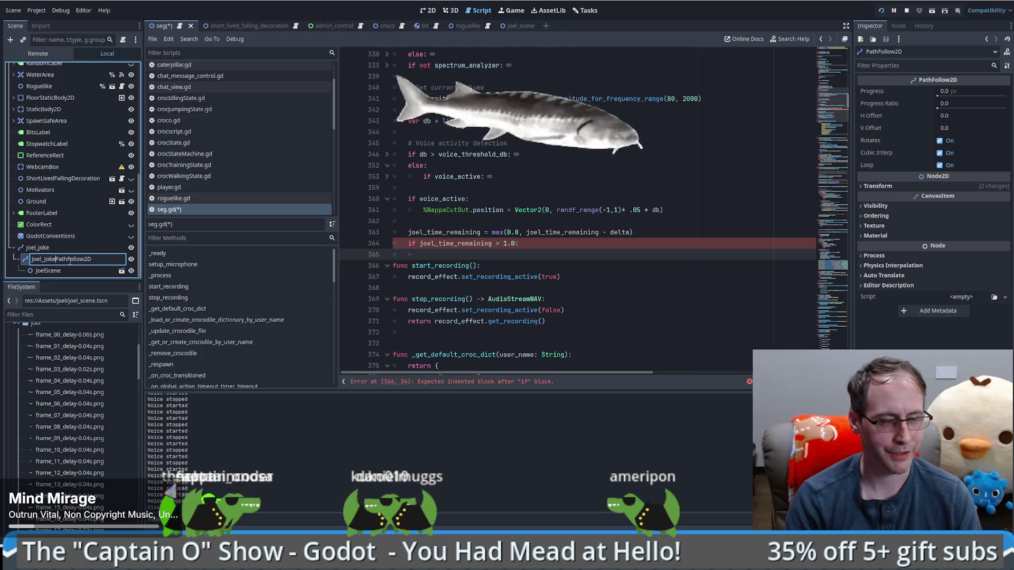
text(_)
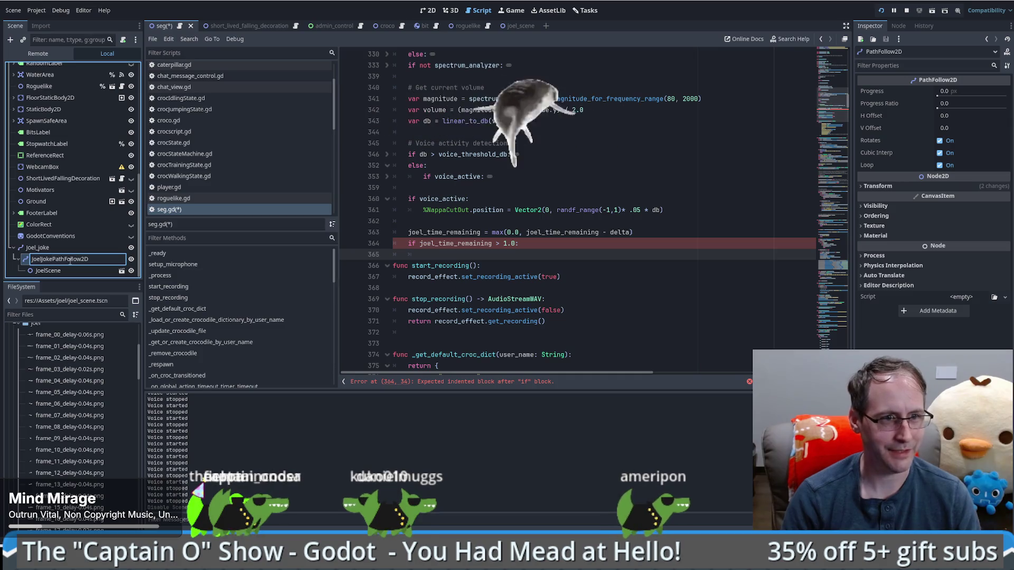
key(Return)
right_click(72, 260)
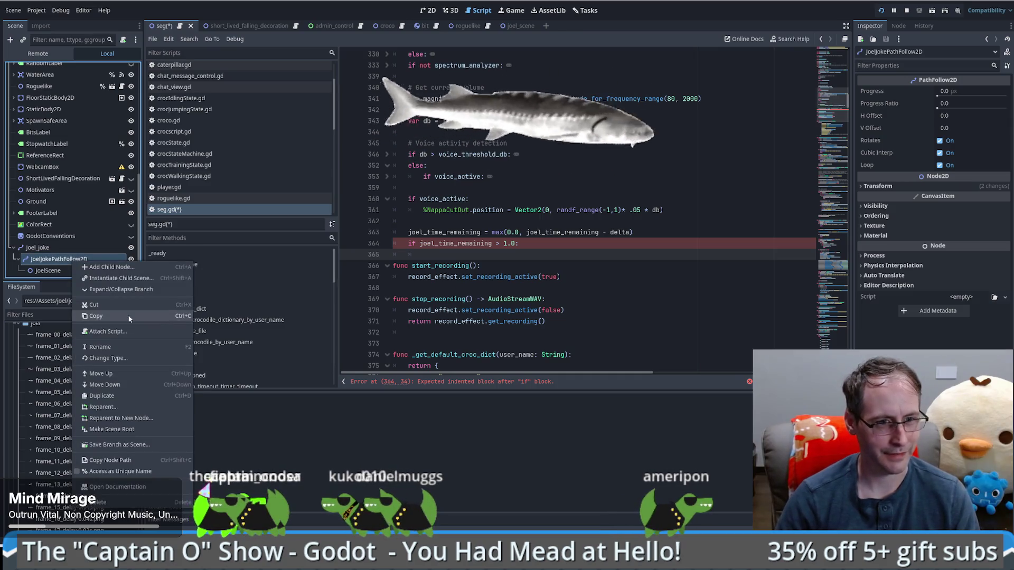
key(Escape)
Write %JoelJokePathFollow2D.progress_ratio = min(1.0, %JoelJokePathFollow2D.progress_ratio + 0.05) in the check
mouse_move(59, 258)
mouse_down()
mouse_move(486, 267)
mouse_move(507, 255)
mouse_up()
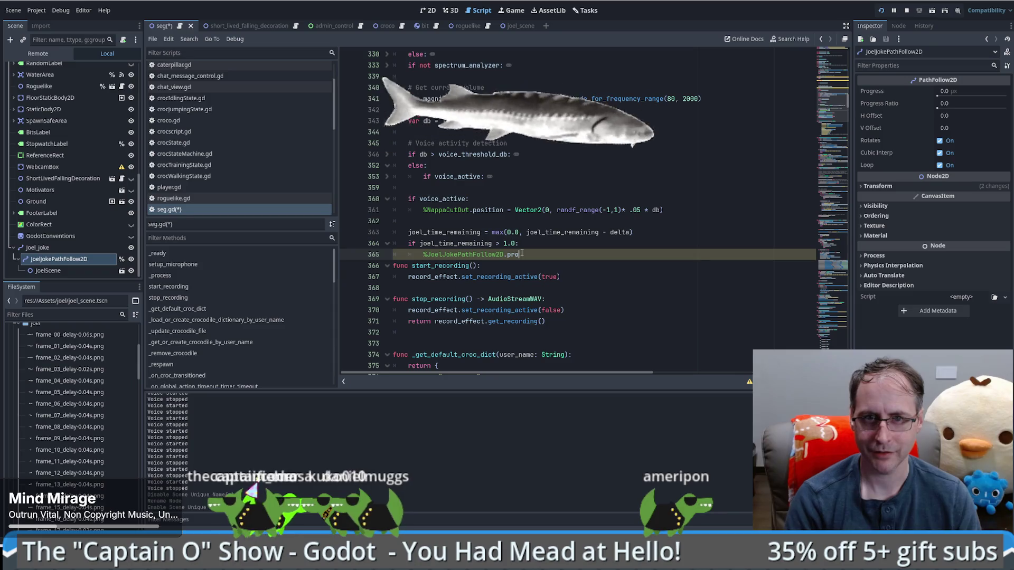
key(Down)
key(Return)
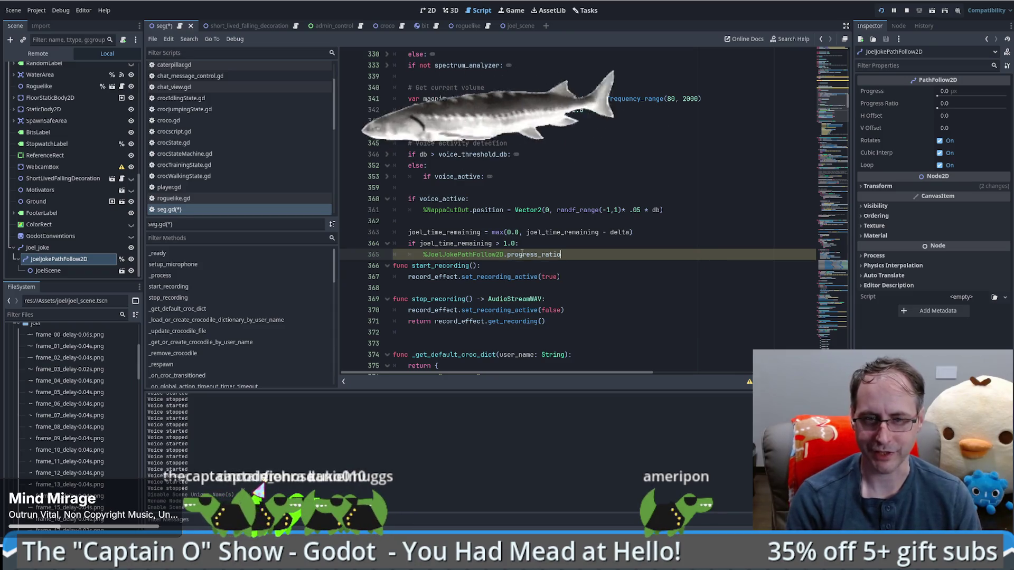
text( = min()
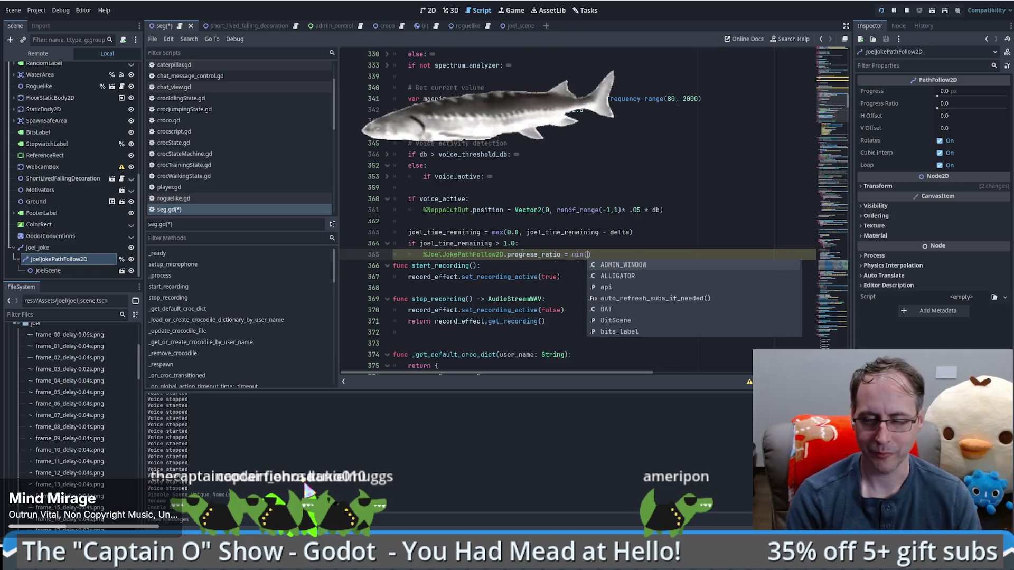
key(Return)
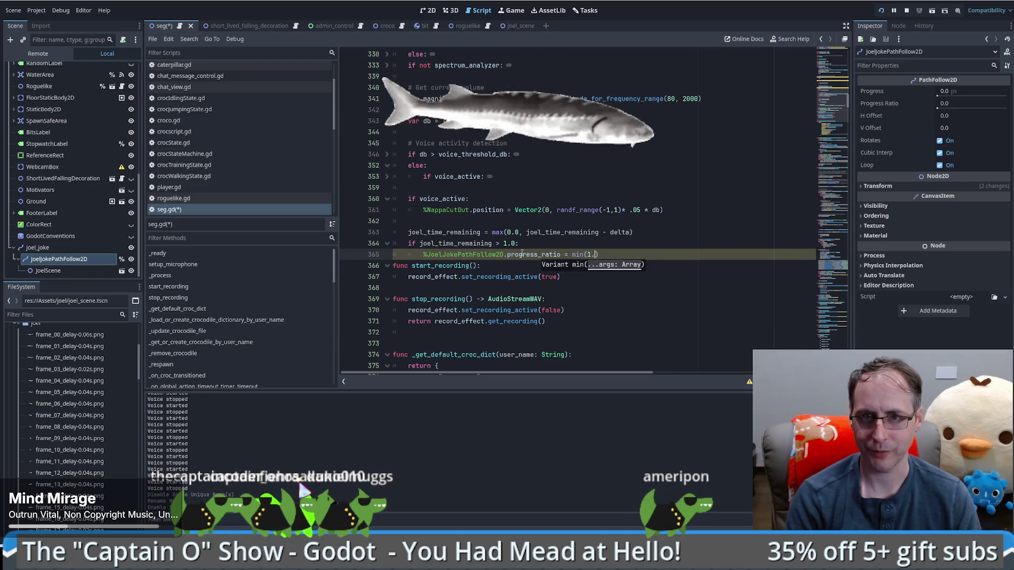
text(0,)
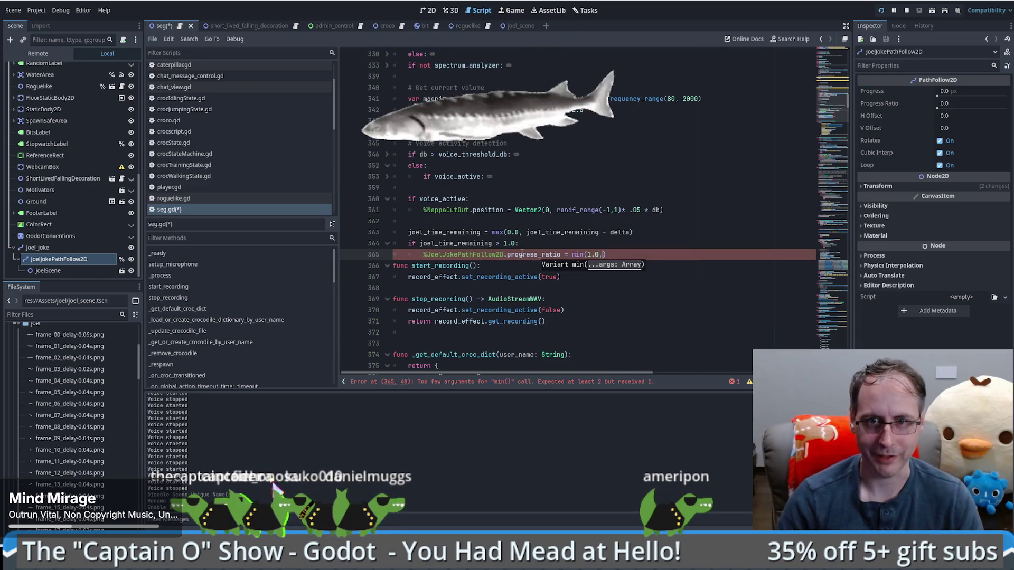
drag(424, 255, 562, 255)
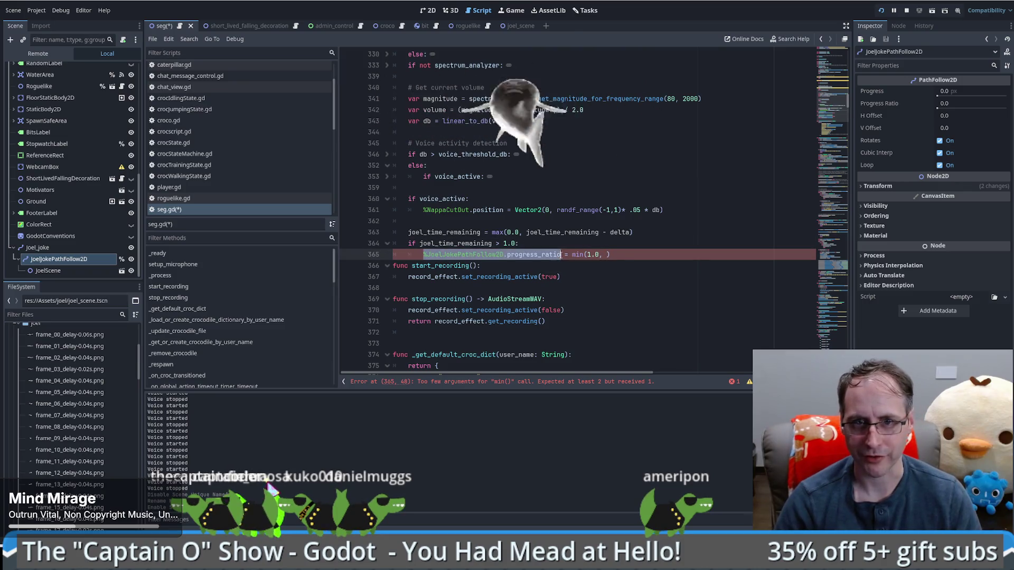
key(ctrl+c)
click(610, 254)
key(ctrl+v)
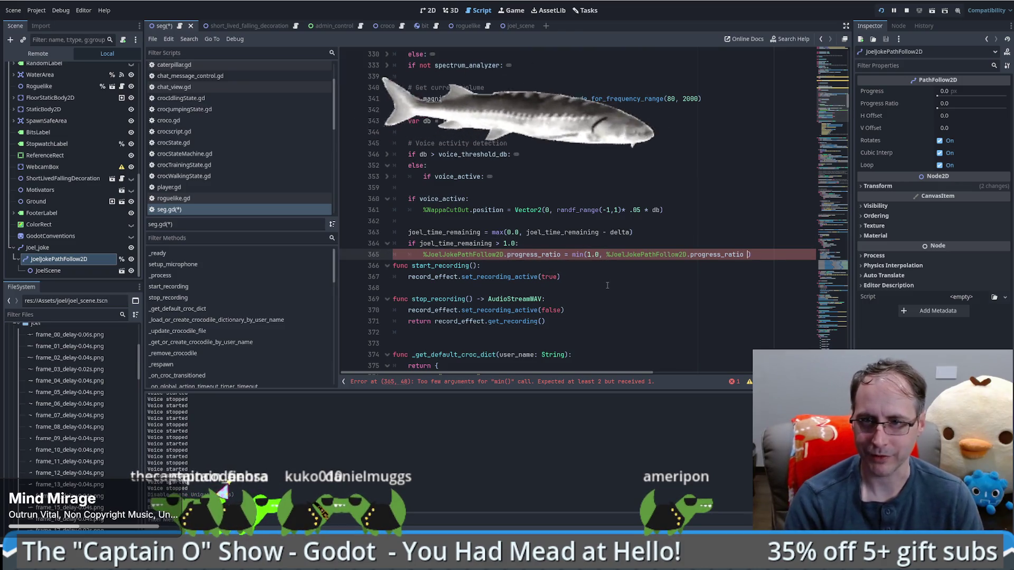
key(BackSpace)
text(+ 0.1)
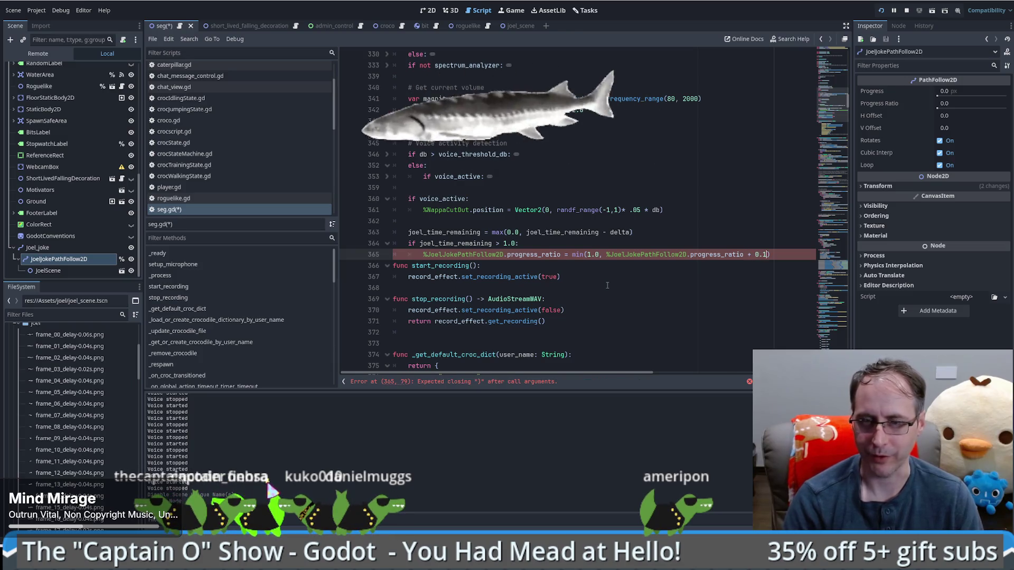
key(BackSpace)
text(05)
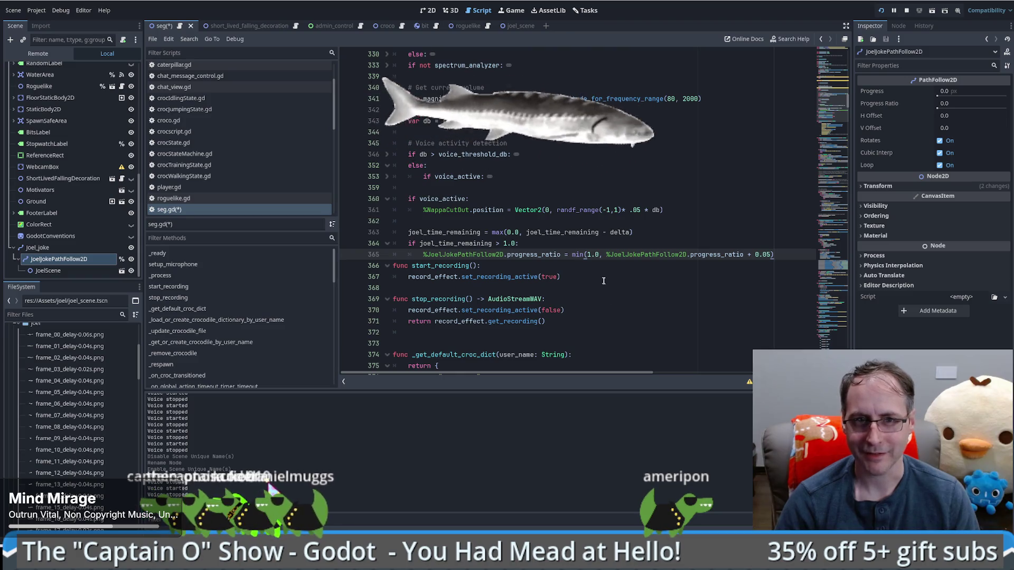
Copy the progress_ratio increment line into the body of the new else branch
key(Return)
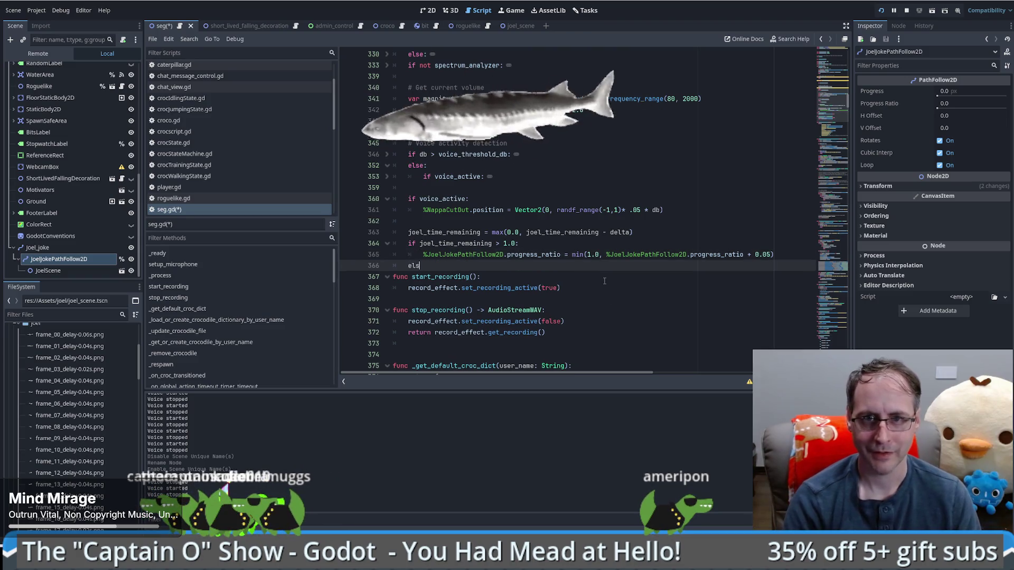
key(Return)
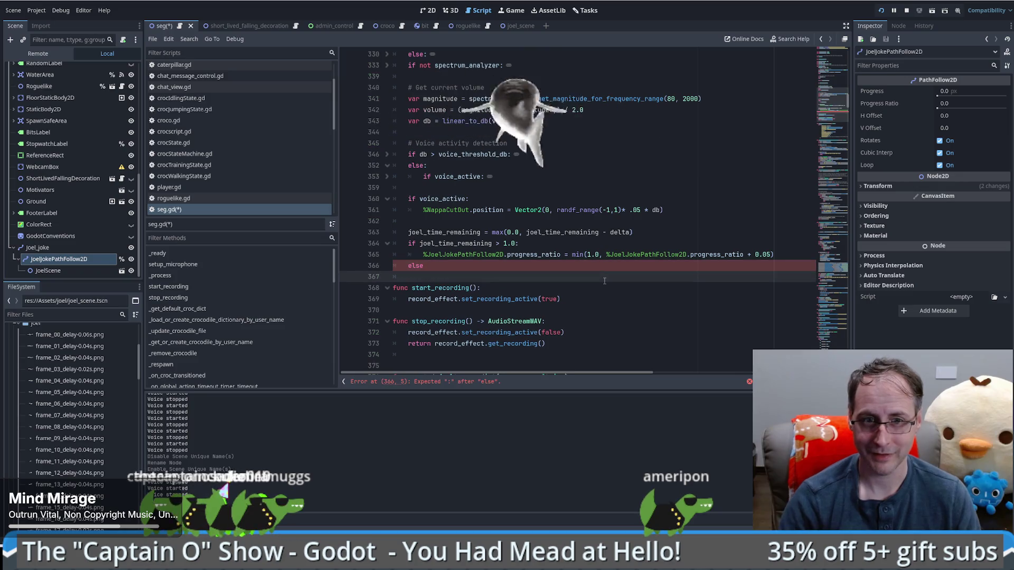
key(Up)
key(Up)
key(ctrl+c)
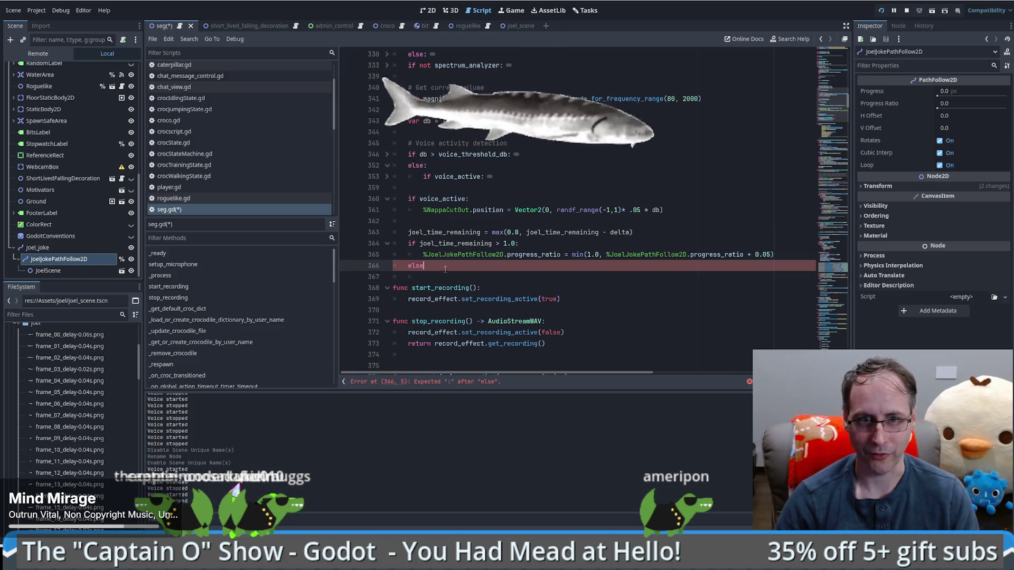
key(Down)
key(Down)
key(ctrl+v)
Rewrite the copied line as max(0, progress_ratio - 0.05) so it lowers the path progress
double_click(578, 276)
text(max)
key(Delete)
text(0)
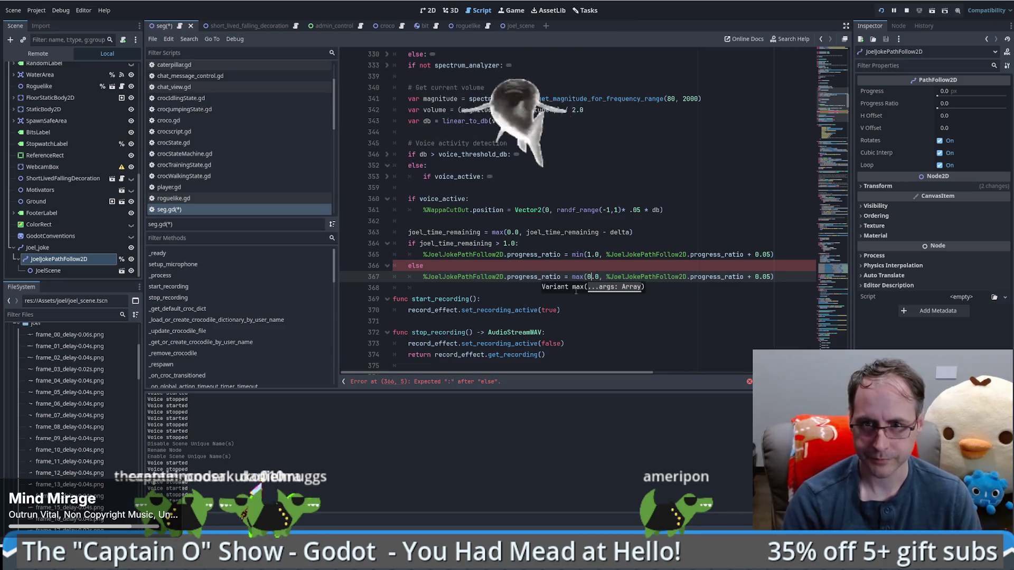
click(754, 286)
key(BackSpace)
text(-)
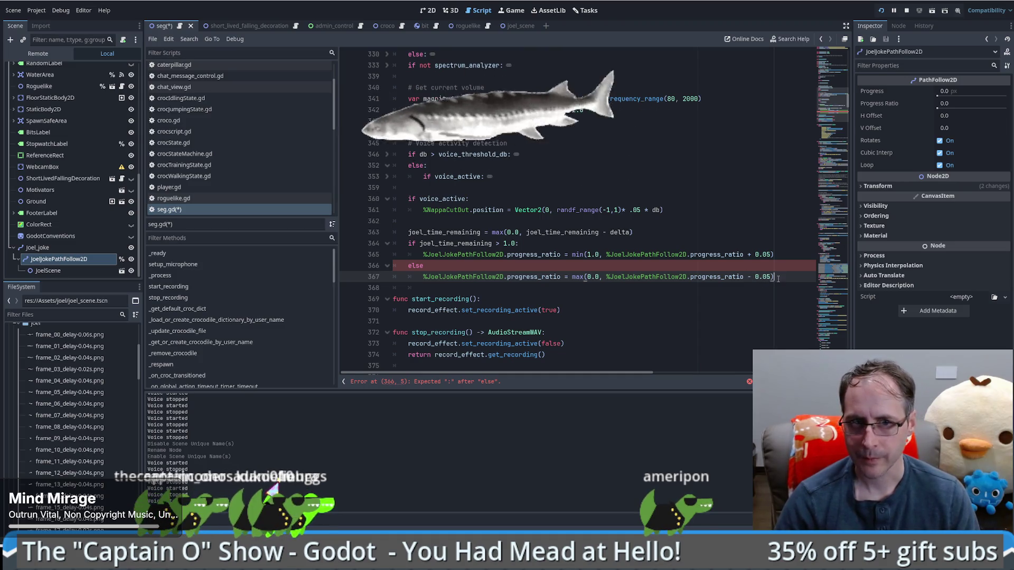
Add the missing colon after else on line 366, then search the script for 'chat'
click(490, 266)
text(:)
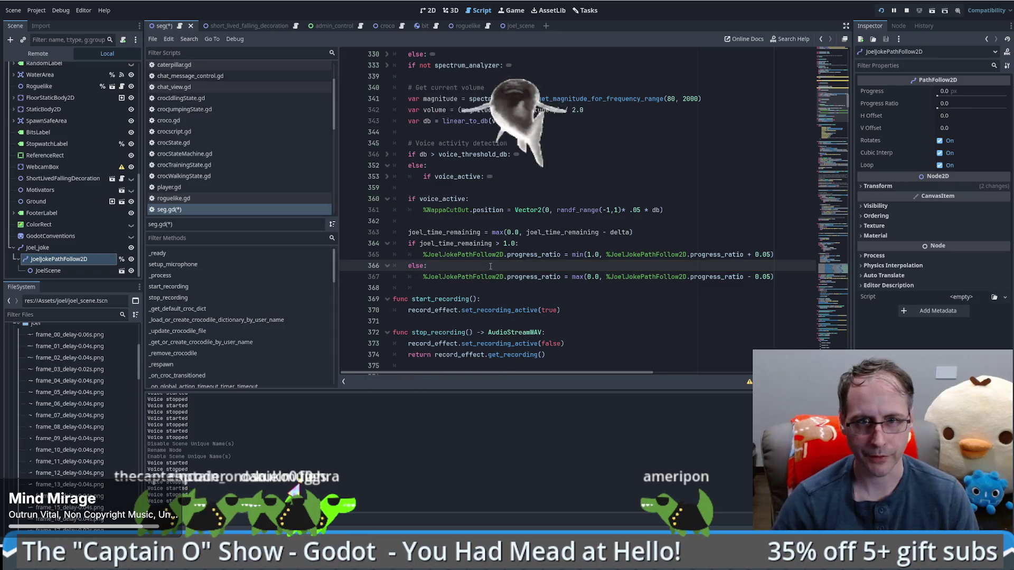
double_click(459, 243)
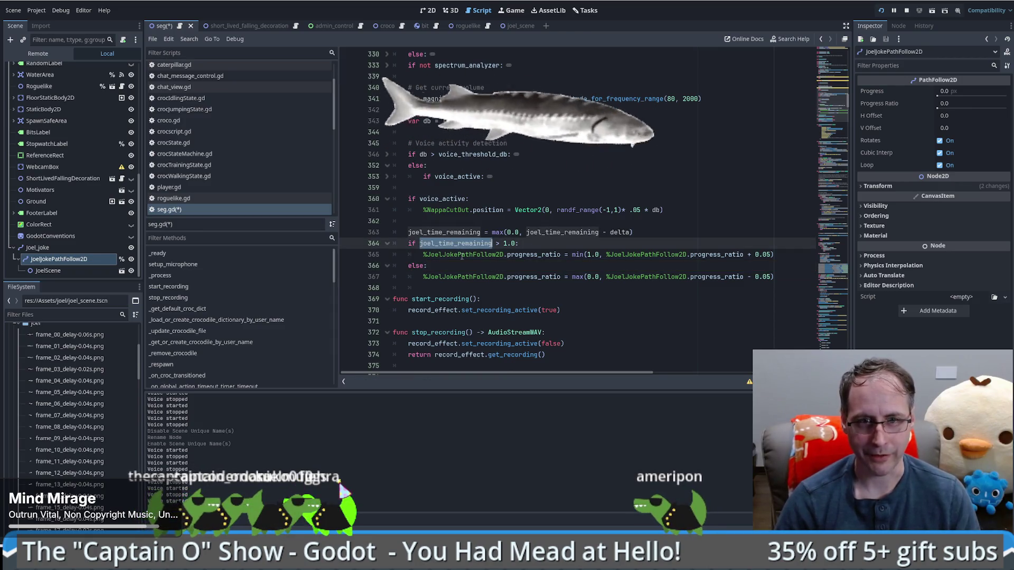
click(657, 243)
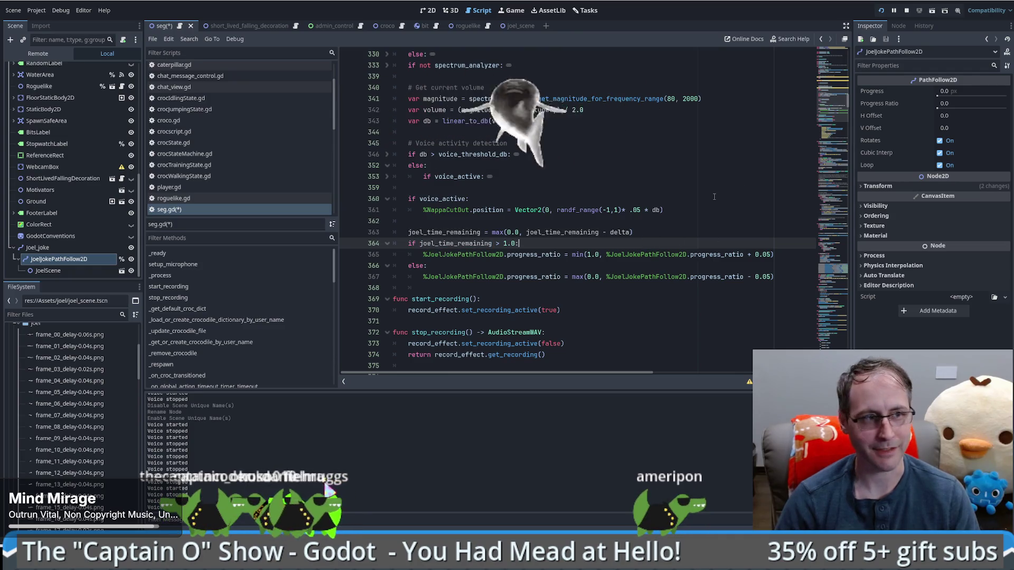
key(ctrl+f)
text(chat)
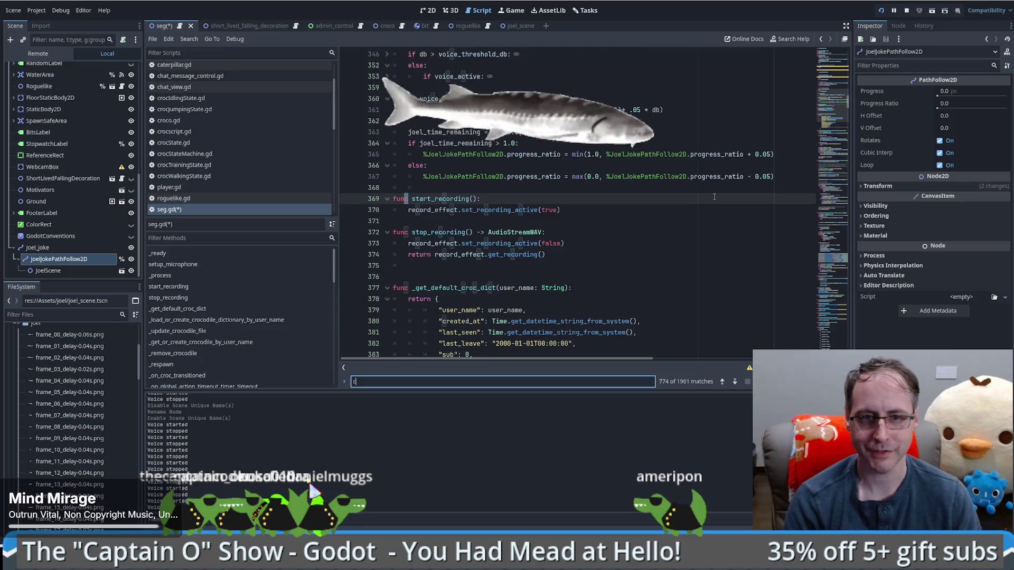
Go from the chat-message handler to the _process_chat_commands definition with its boo, possum and !hat checks
click(451, 198)
scroll(508, 229, down, 1)
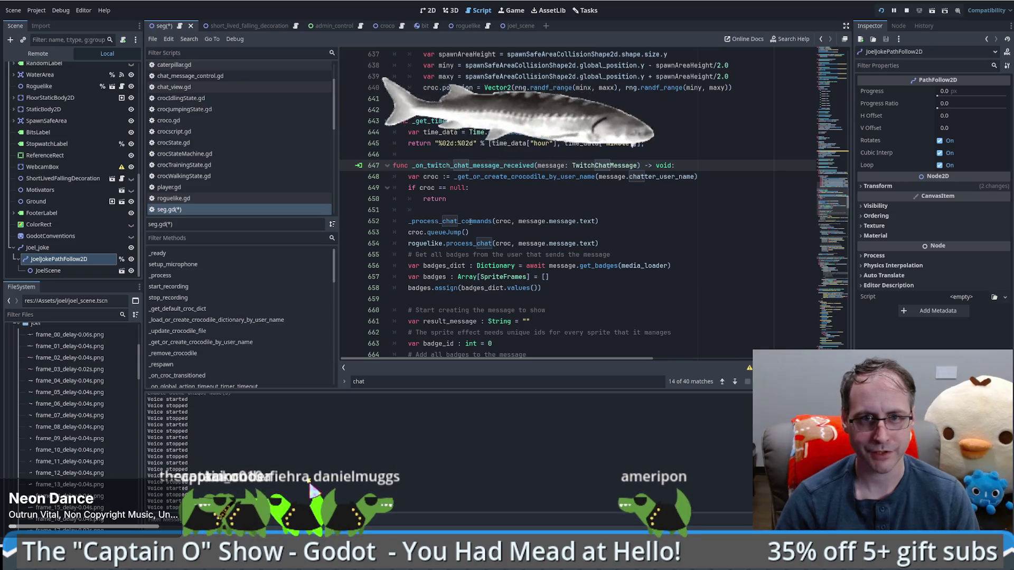
click(473, 221)
scroll(478, 235, down, 5)
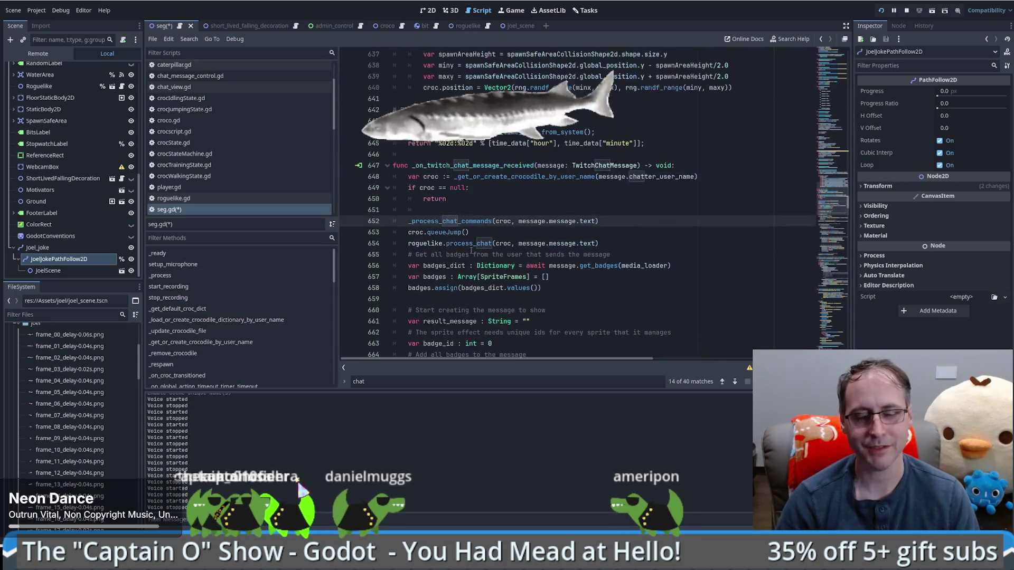
scroll(472, 247, down, 7)
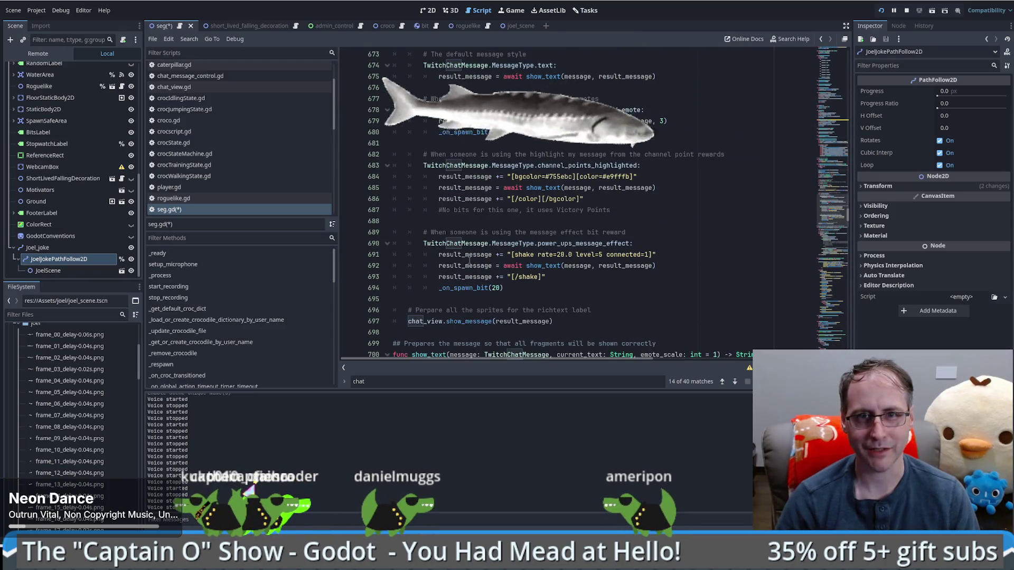
scroll(470, 259, up, 9)
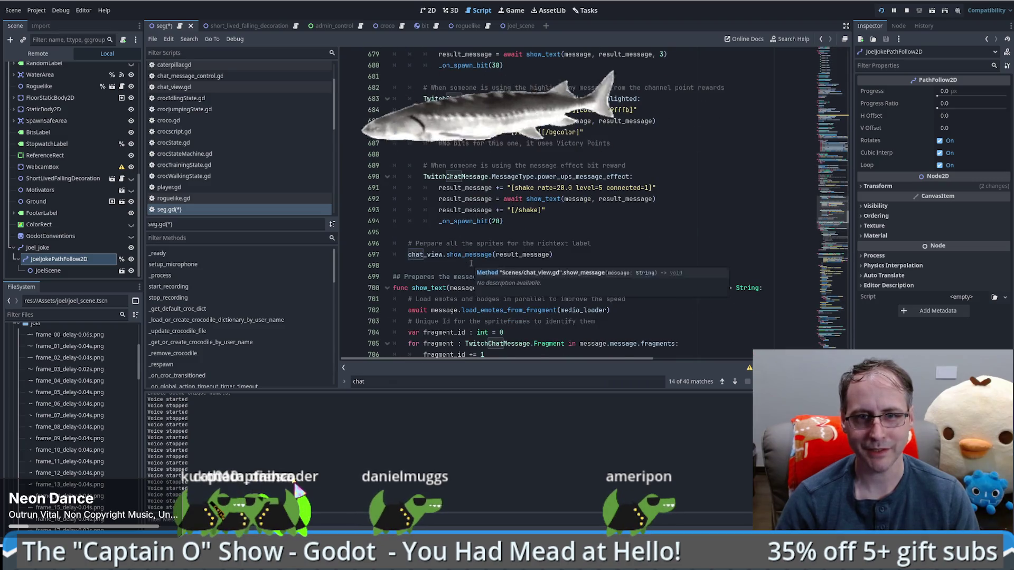
scroll(476, 264, up, 1)
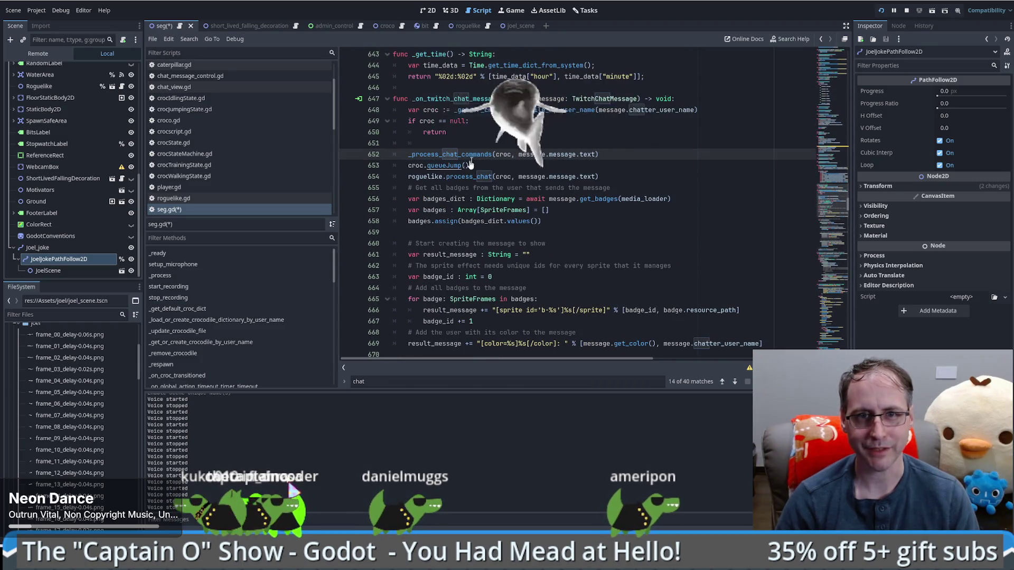
ctrl+click(468, 155)
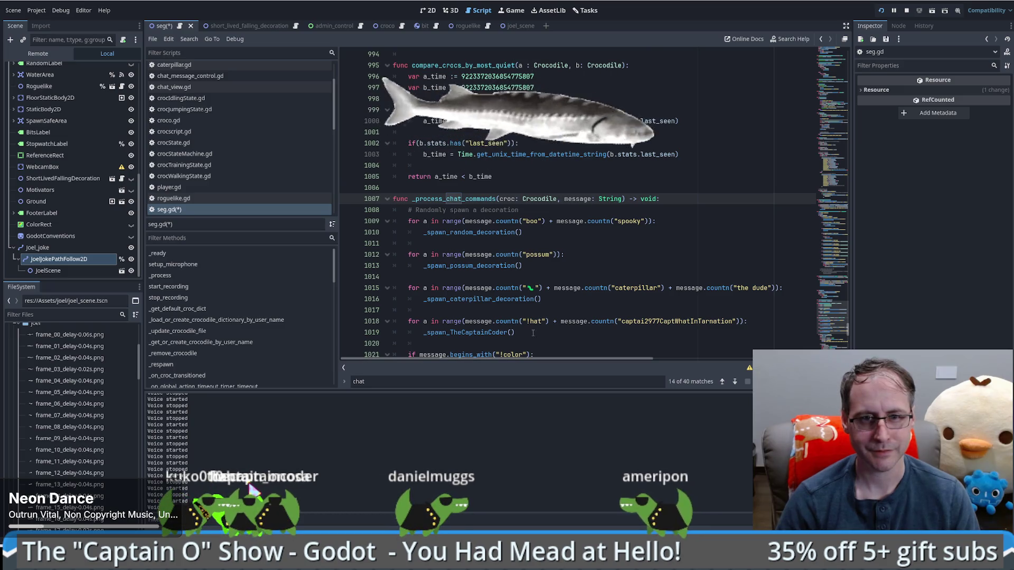
scroll(483, 342, down, 2)
Start a new 'if message.' line after the !leave handler in _process_chat_commands
click(527, 273)
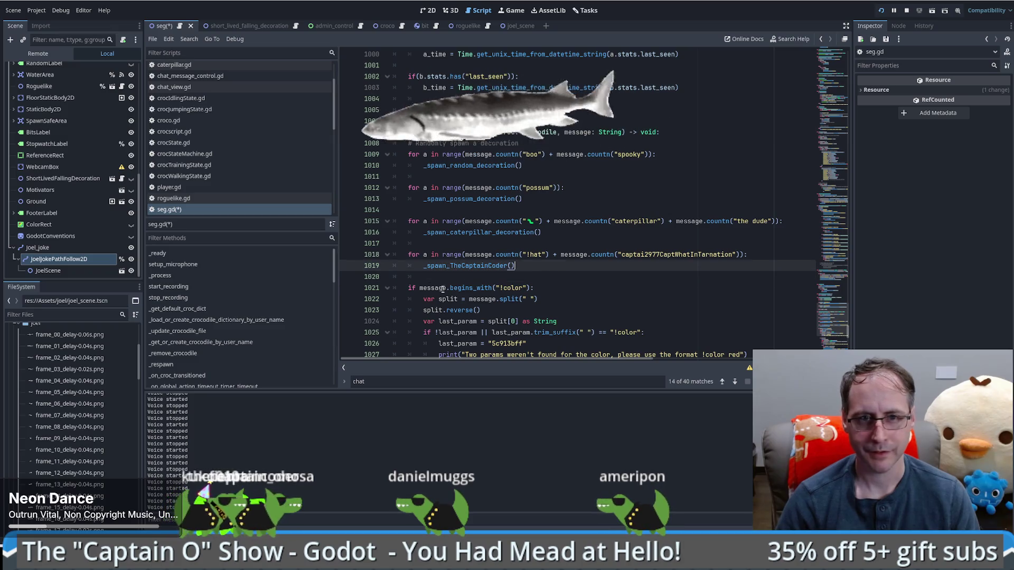
key(Return)
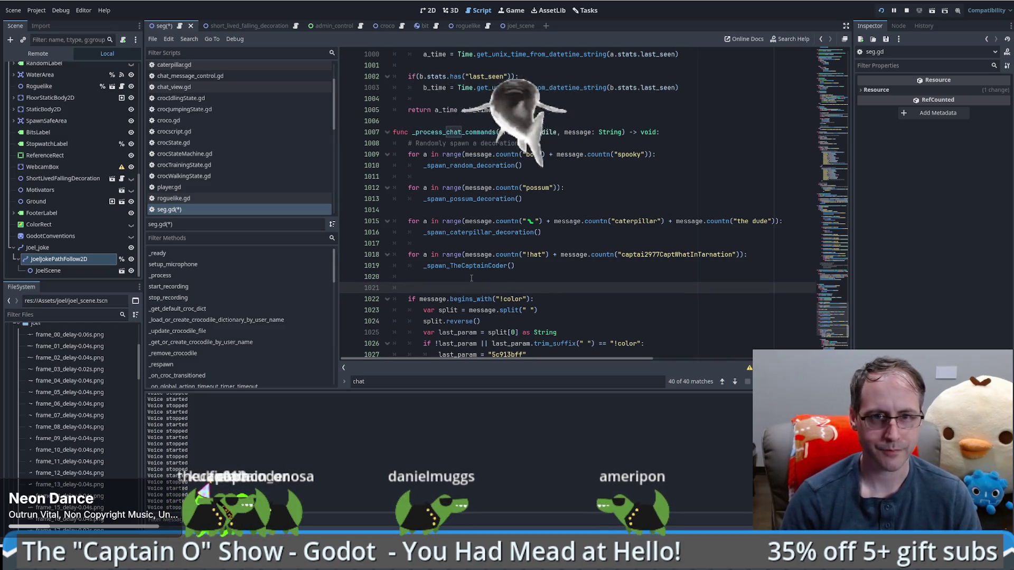
key(BackSpace)
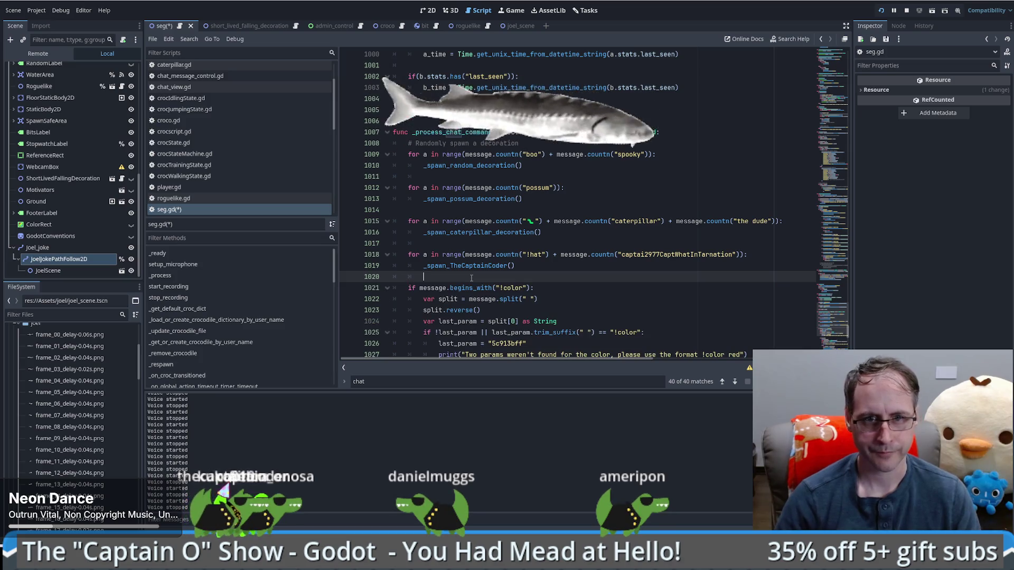
scroll(470, 279, down, 7)
scroll(467, 279, down, 5)
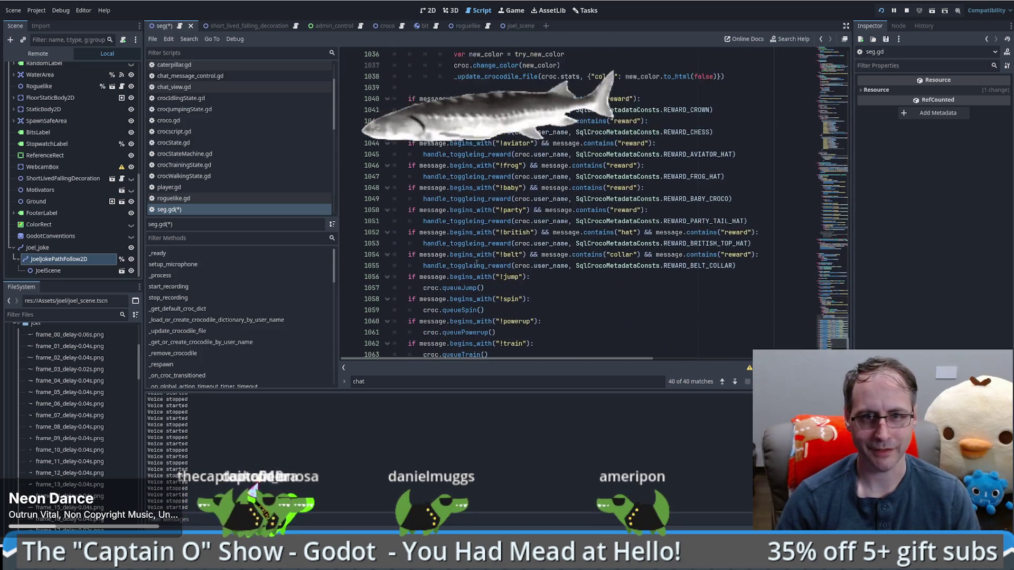
scroll(473, 265, down, 2)
click(531, 313)
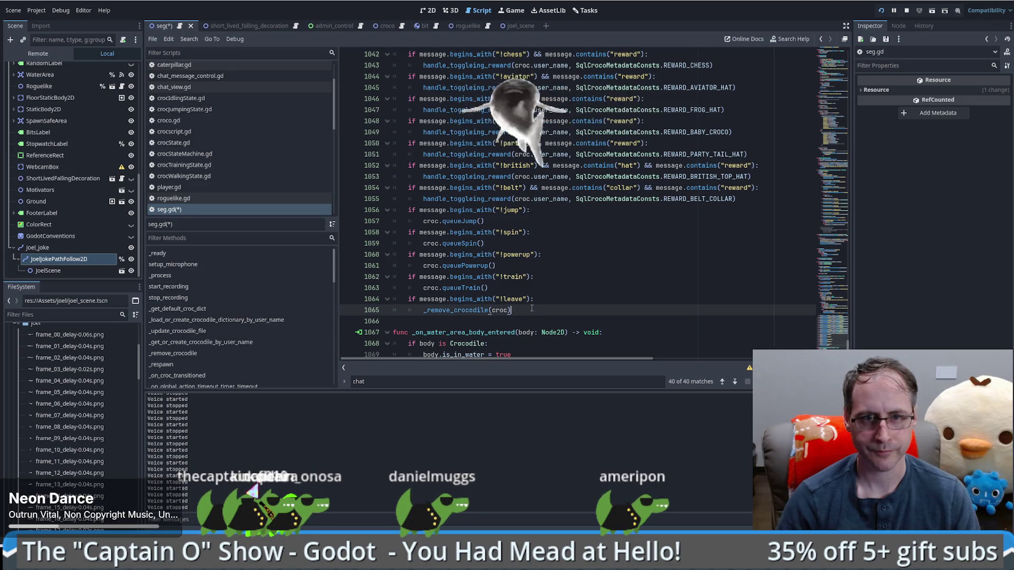
key(Return)
key(BackSpace)
text(if message.)
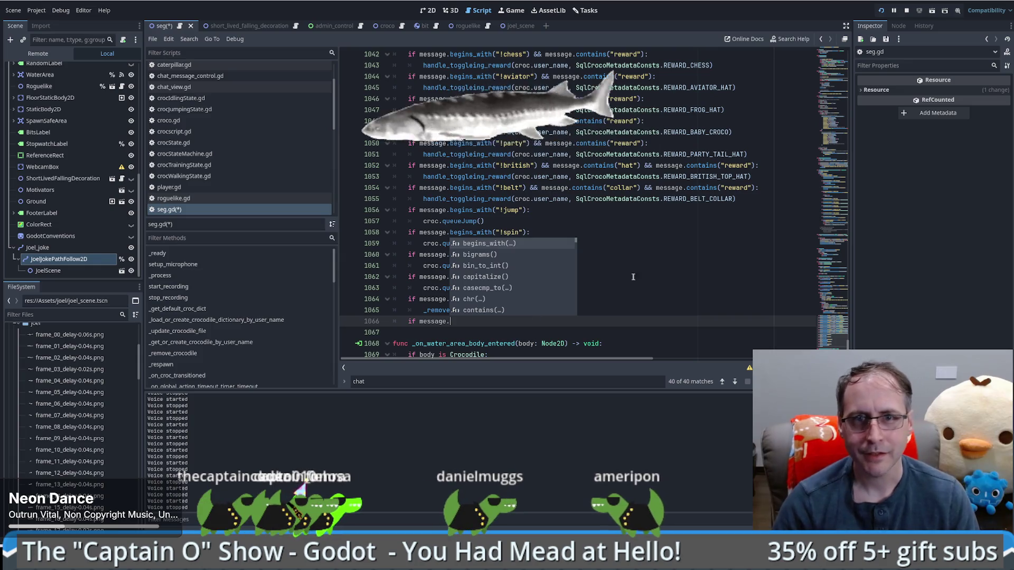
Complete the condition as if message.contains("joel"): by reusing the collar check
scroll(663, 243, up, 11)
scroll(664, 244, up, 1)
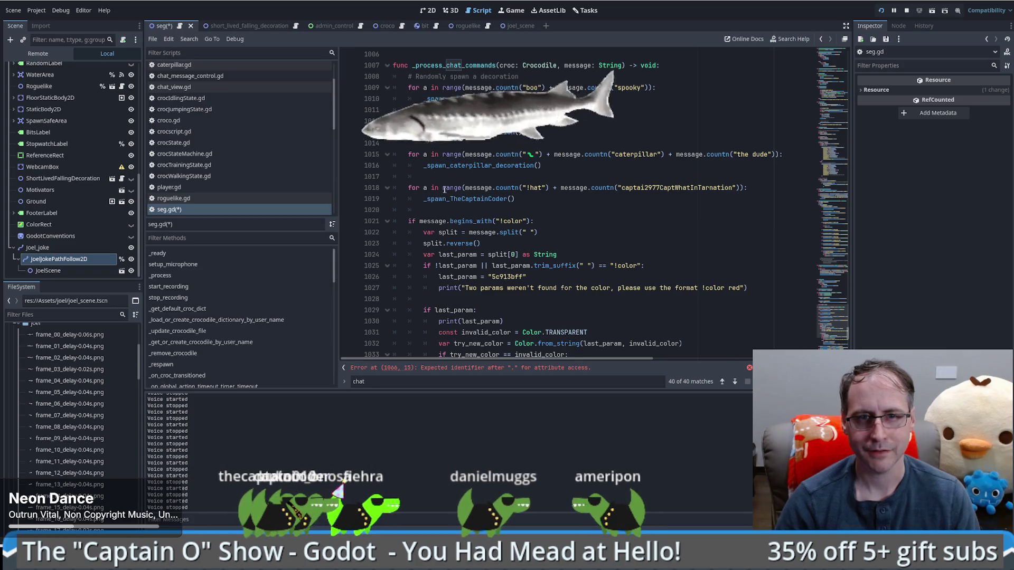
mouse_move(443, 188)
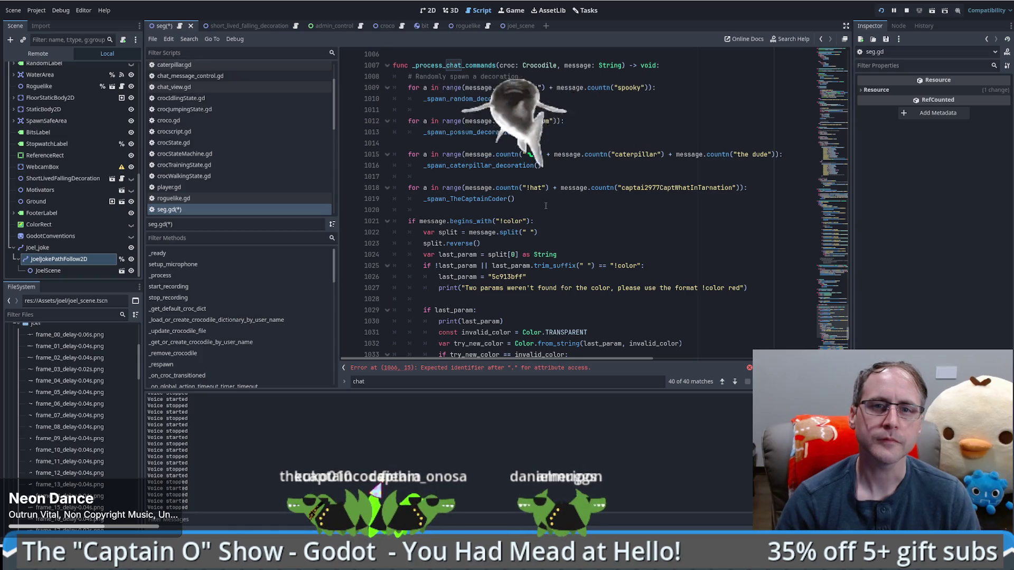
scroll(546, 205, down, 6)
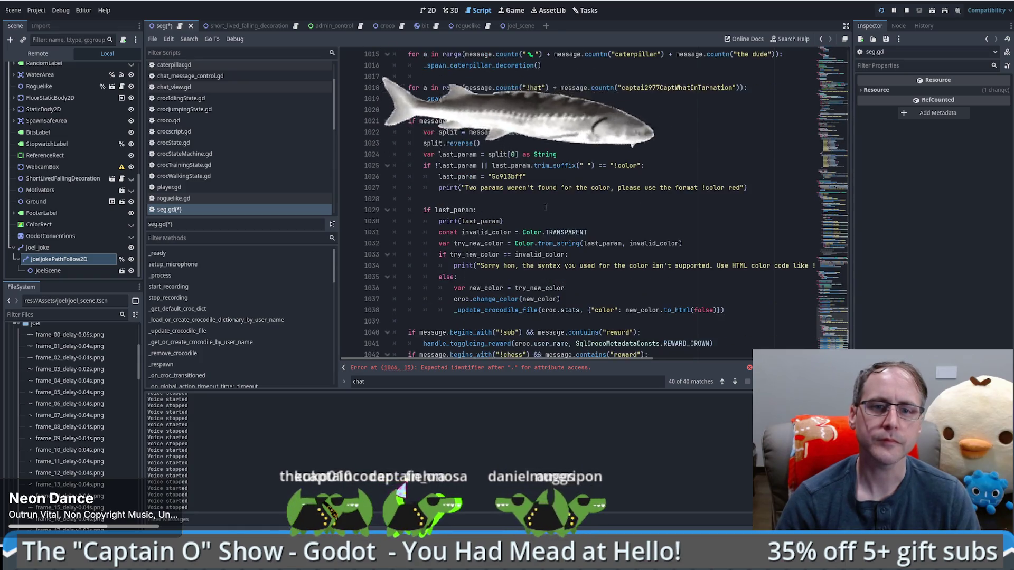
scroll(546, 210, down, 3)
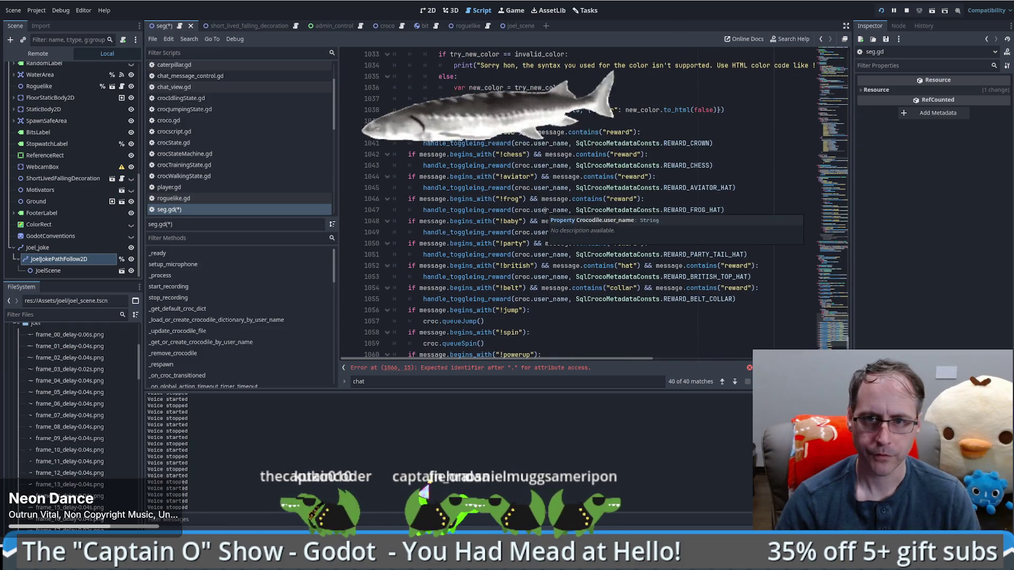
drag(569, 288, 641, 288)
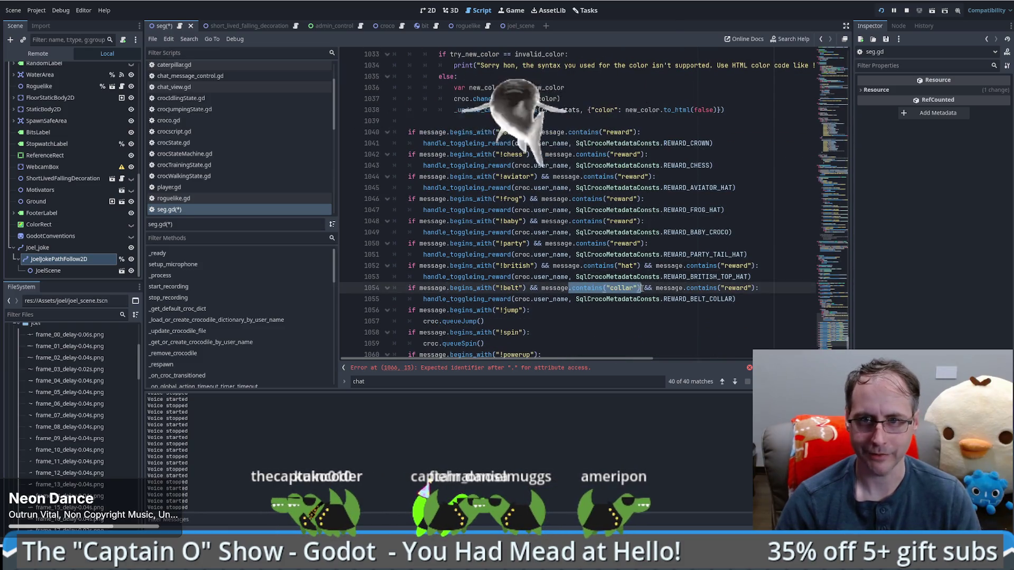
scroll(563, 293, down, 6)
key(BackSpace)
text(contains("collar"))
double_click(499, 233)
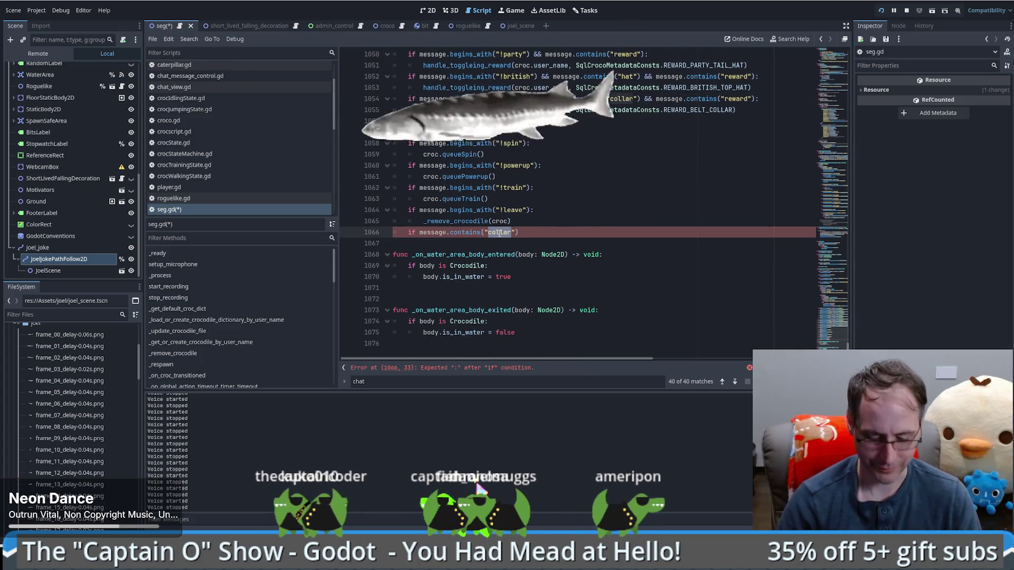
text(joel"))
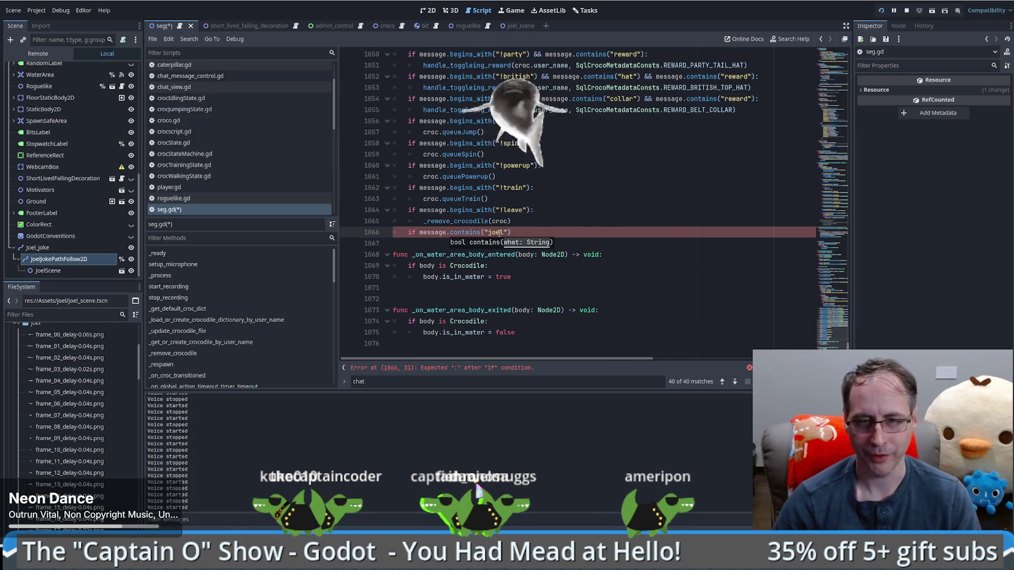
text(:)
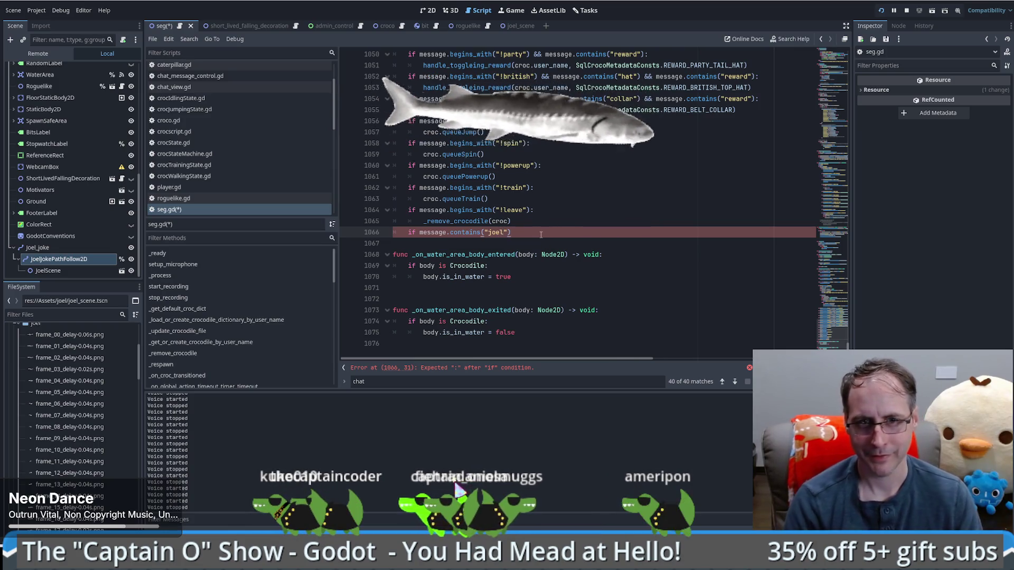
key(Return)
Set joel_time_remaining = 10.0 inside the joel branch, save seg.gd and restart the project
key(ctrl+grave)
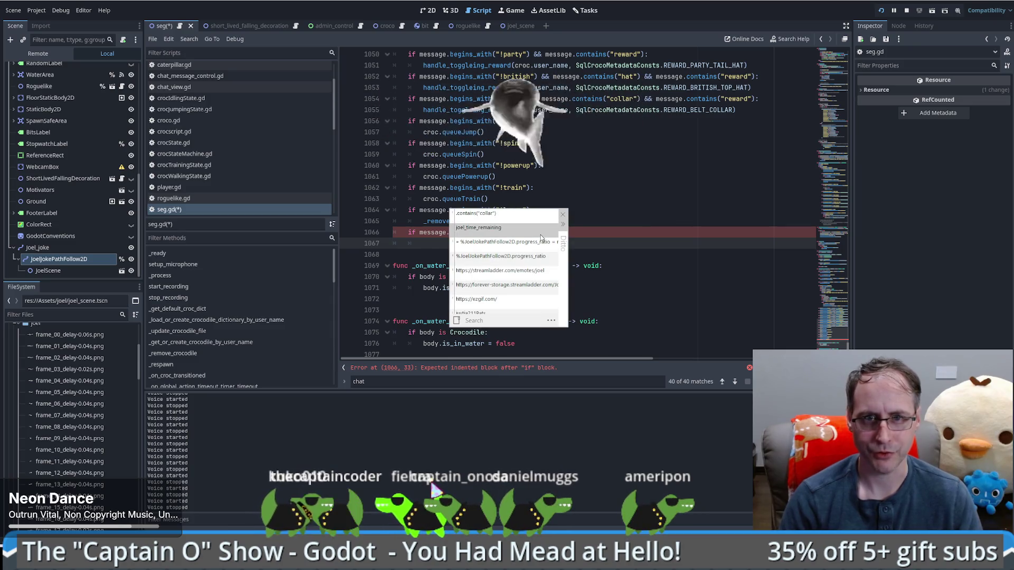
double_click(541, 235)
text(= 10.0)
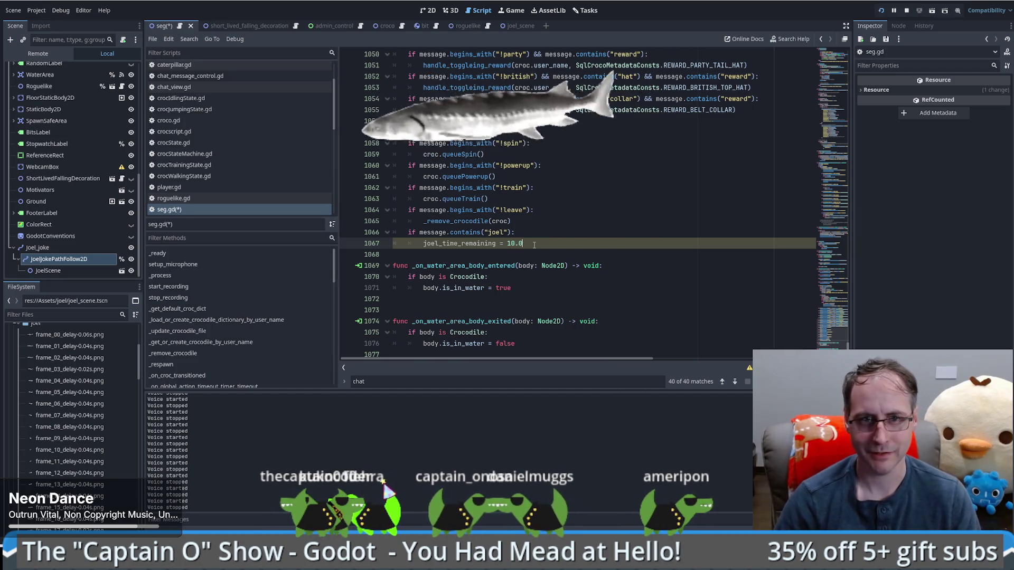
click(568, 254)
key(ctrl+s)
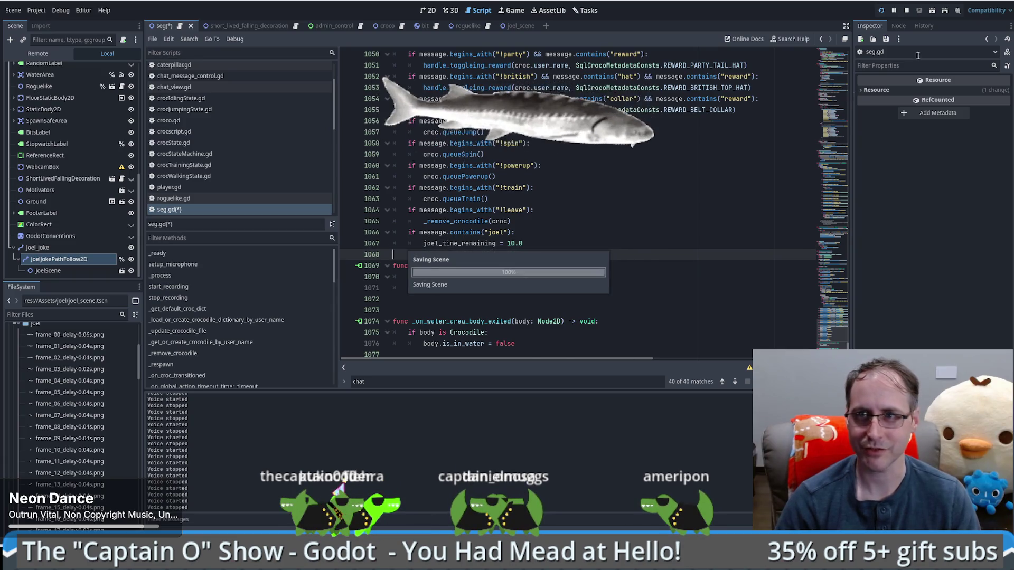
click(881, 12)
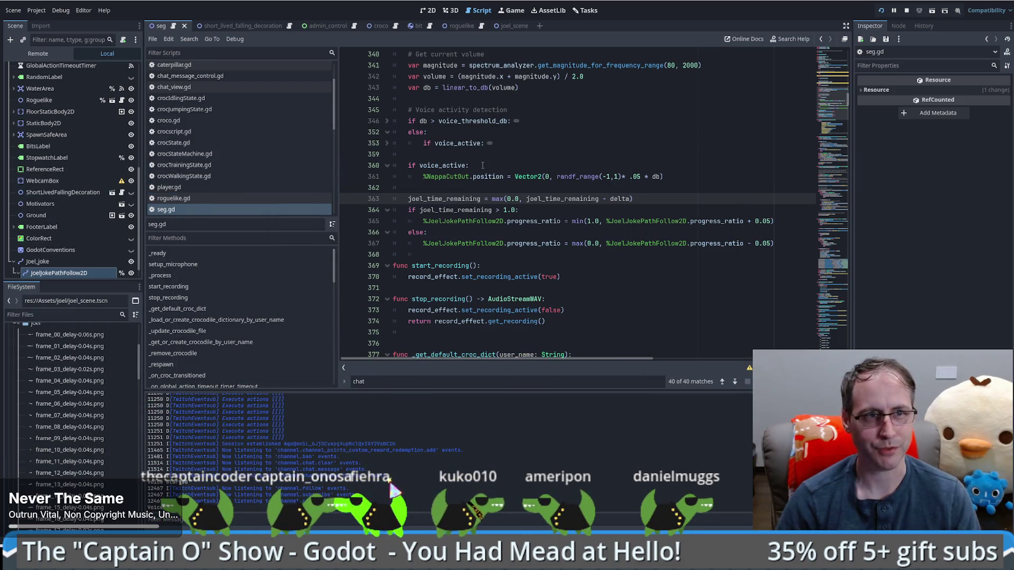
Inspect the live SEG node in the remote scene tree and review the progress_ratio decrease line
click(22, 51)
click(32, 79)
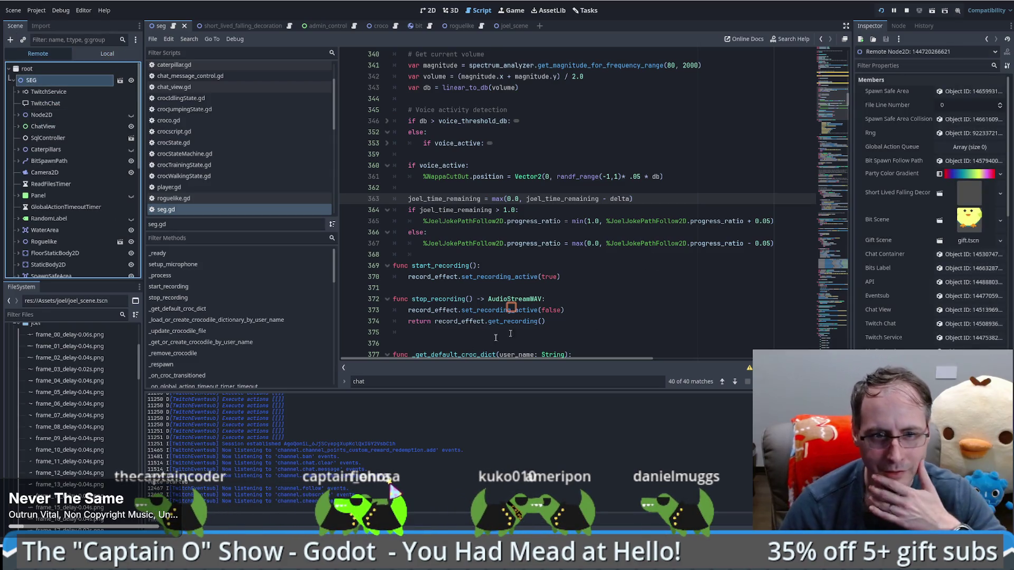
scroll(932, 211, down, 2)
scroll(932, 211, down, 6)
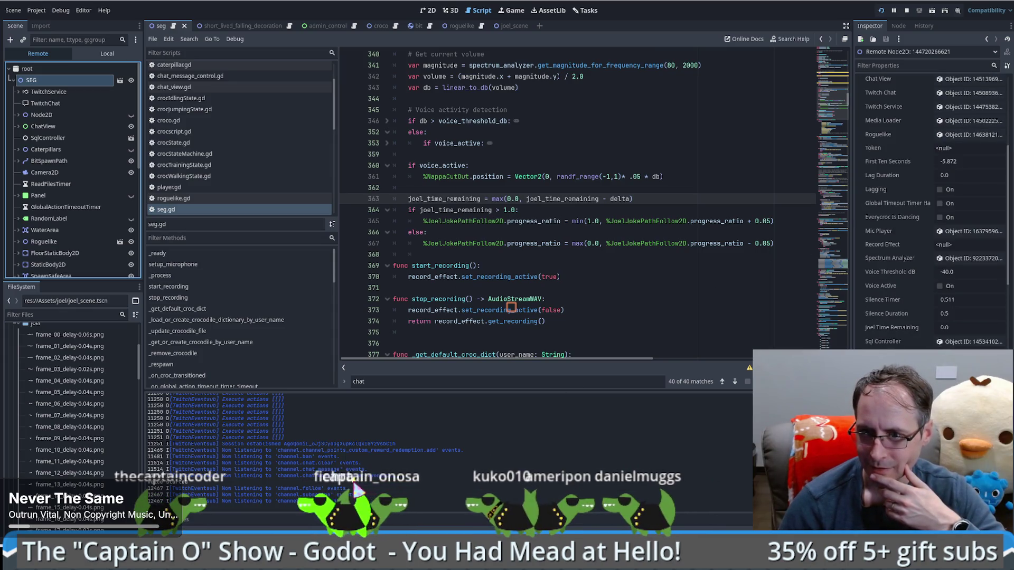
scroll(932, 211, up, 2)
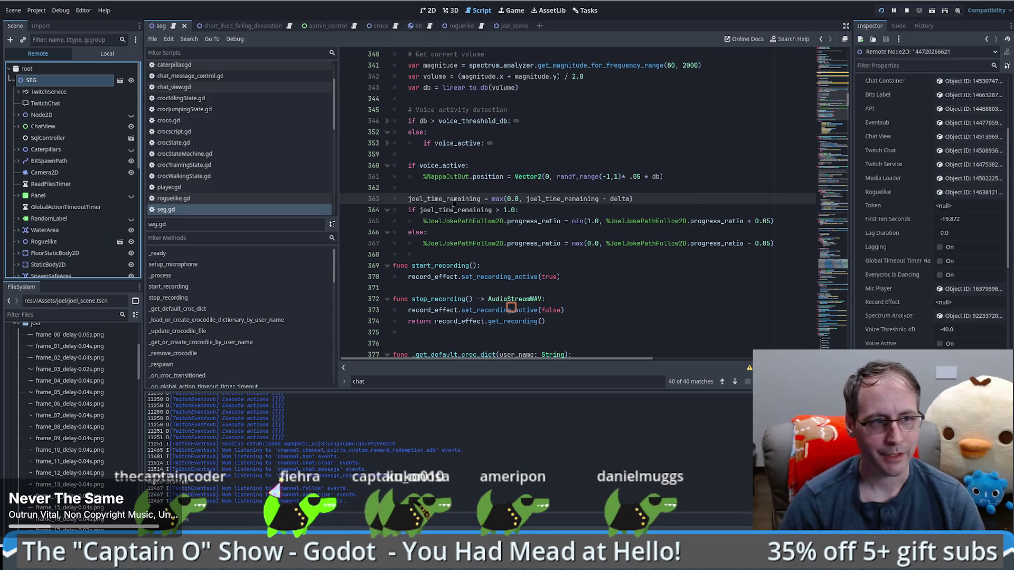
scroll(655, 172, down, 1)
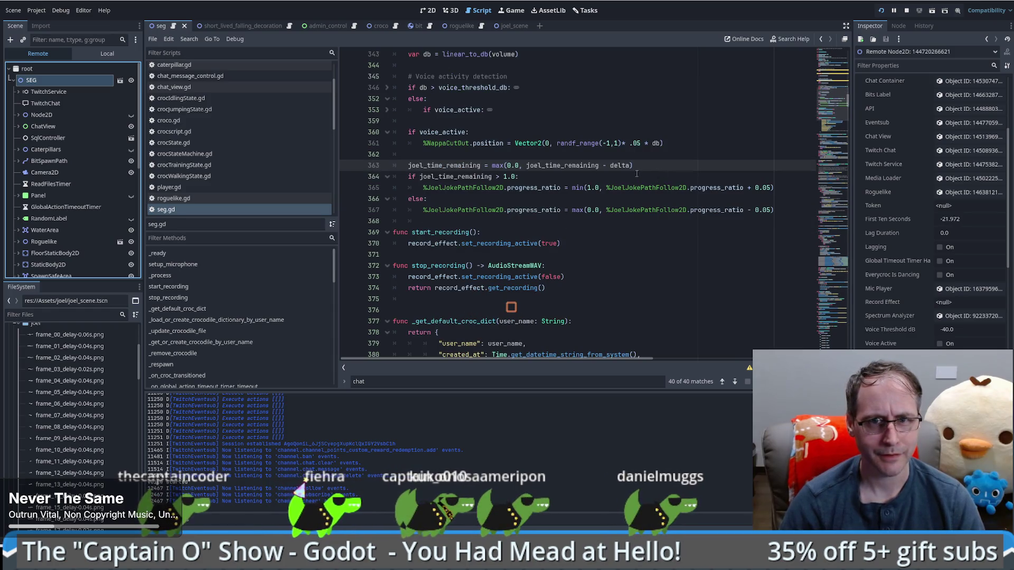
click(573, 209)
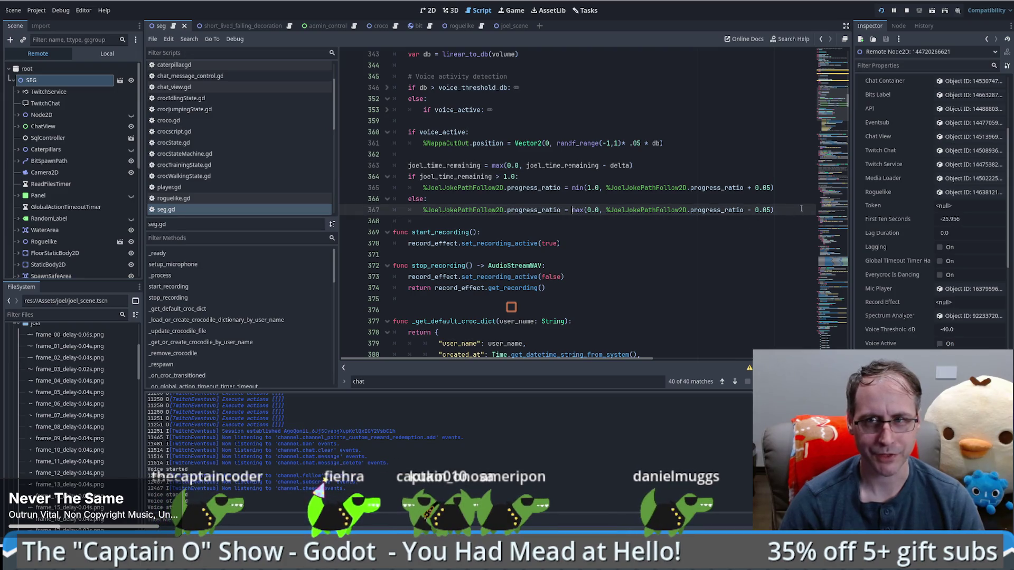
Unfold the if totalBits > 0 spawning block and read through it
scroll(835, 99, up, 15)
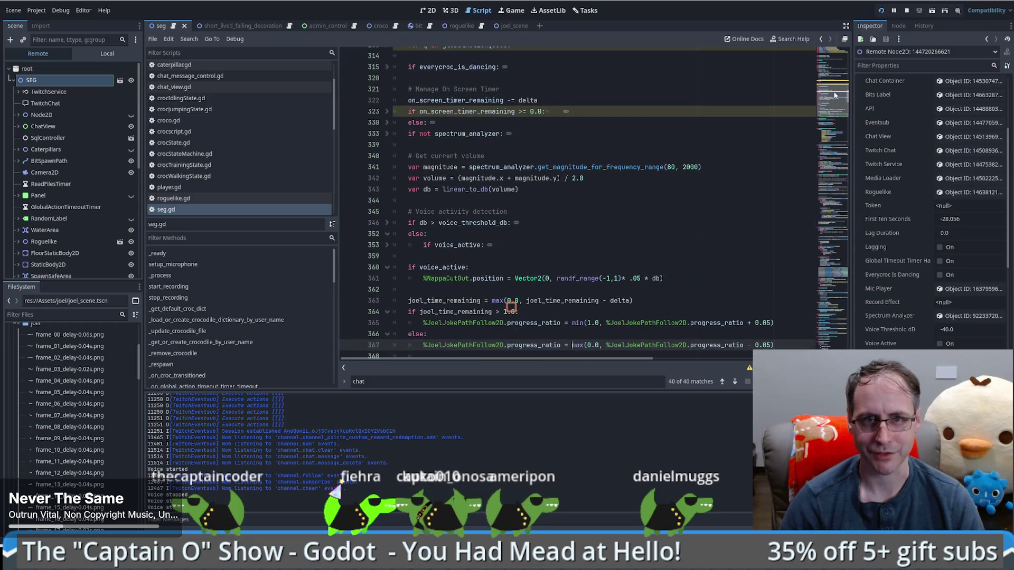
scroll(412, 224, up, 2)
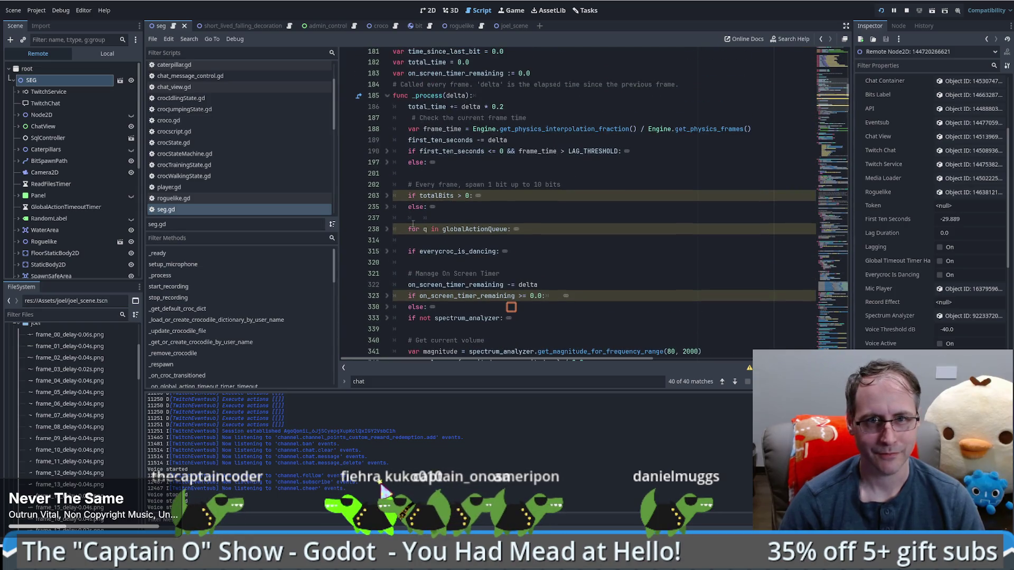
click(387, 196)
click(538, 273)
scroll(538, 242, down, 2)
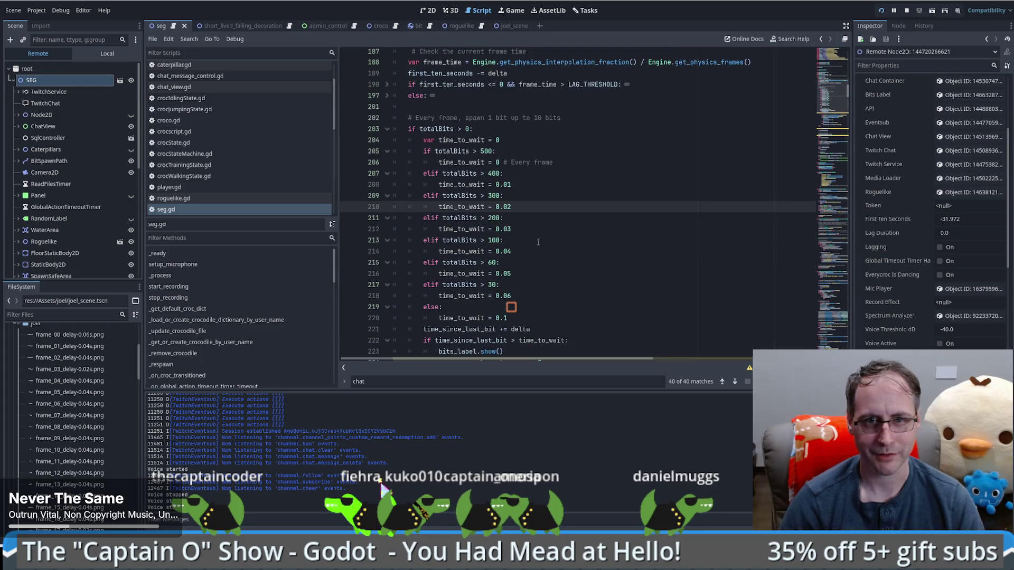
scroll(564, 237, down, 1)
scroll(563, 229, down, 1)
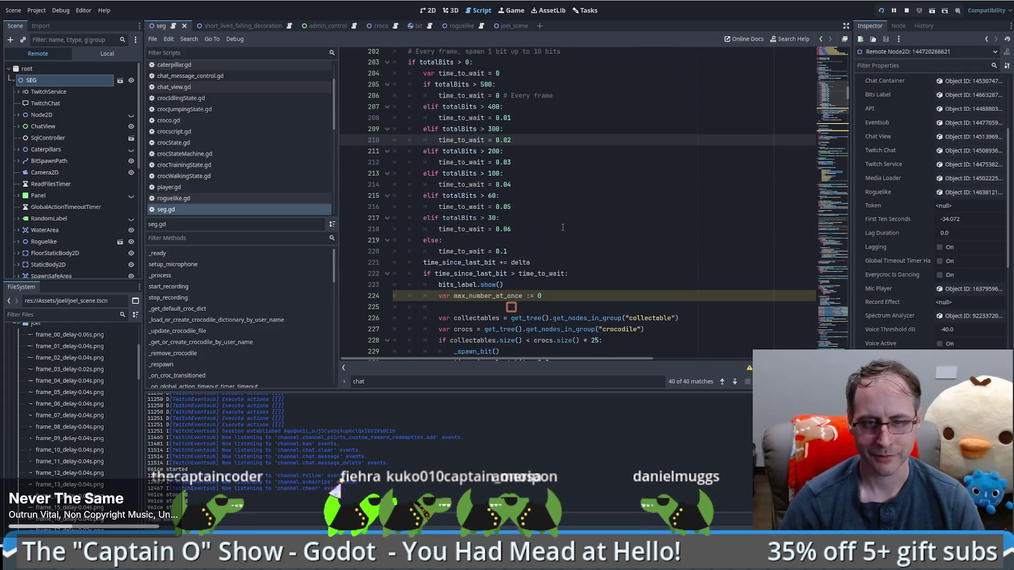
scroll(623, 239, down, 3)
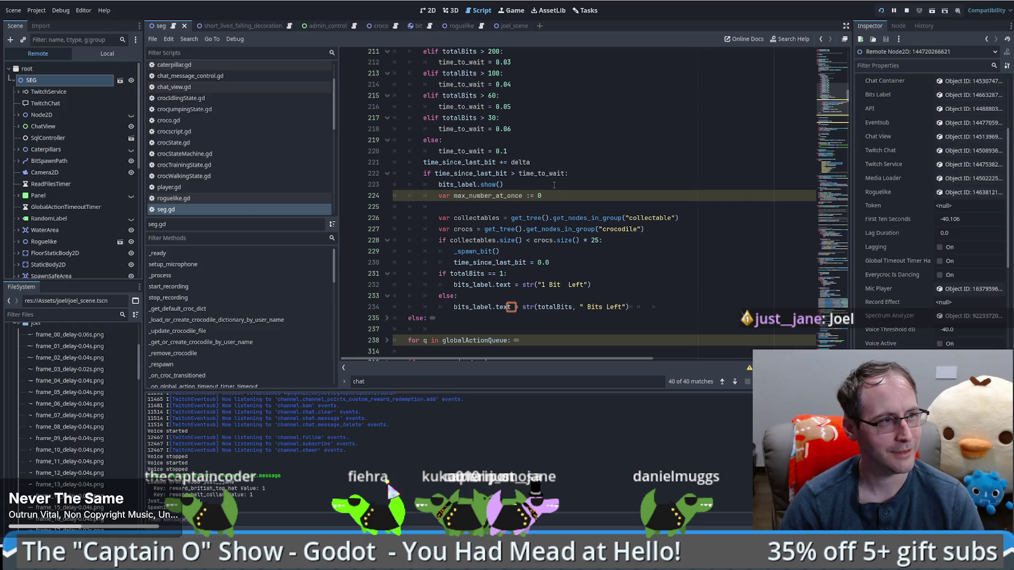
Return to line 364 of seg.gd and set a breakpoint there with F9
click(73, 81)
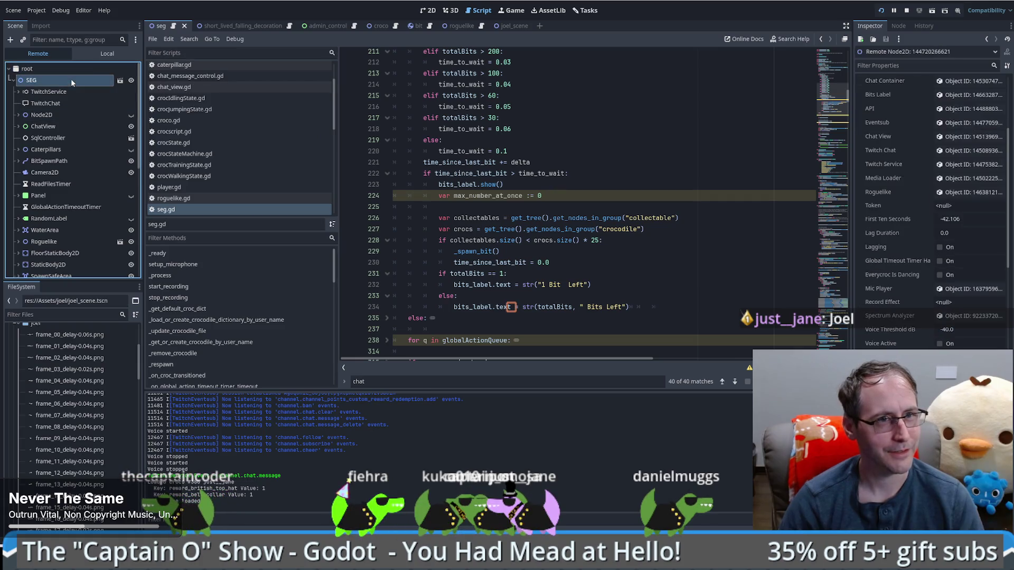
scroll(549, 239, down, 5)
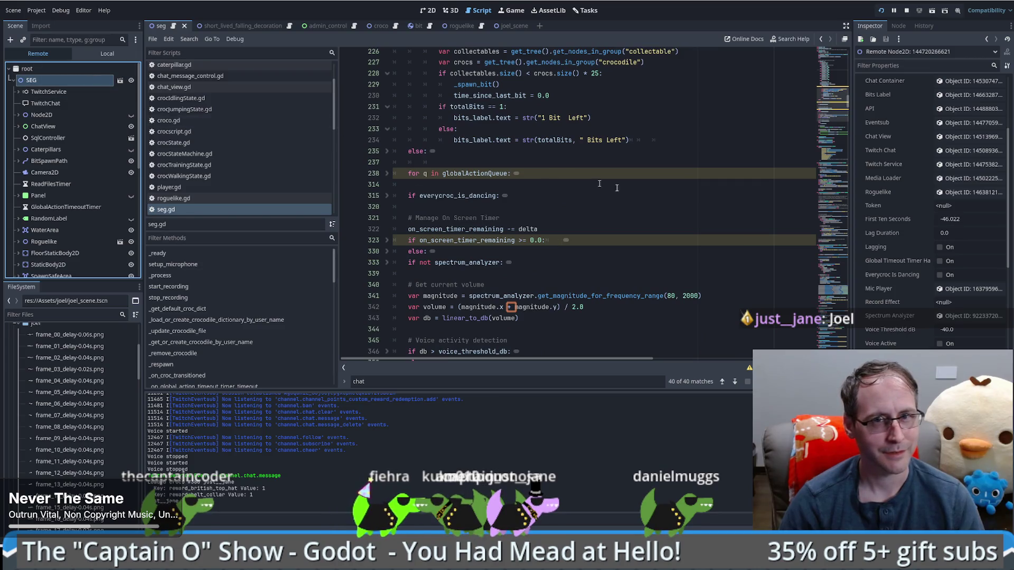
scroll(779, 152, up, 15)
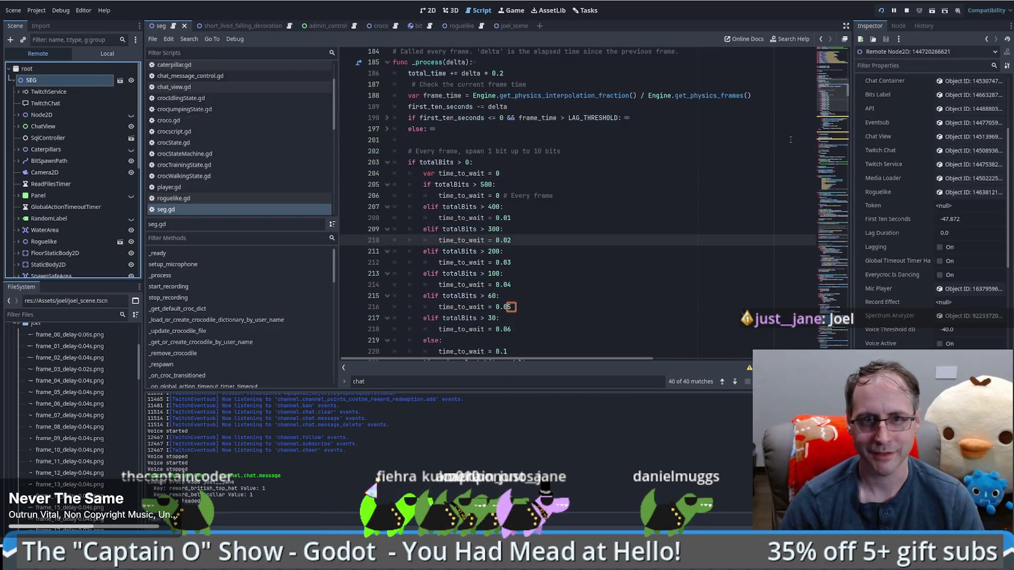
scroll(779, 153, up, 3)
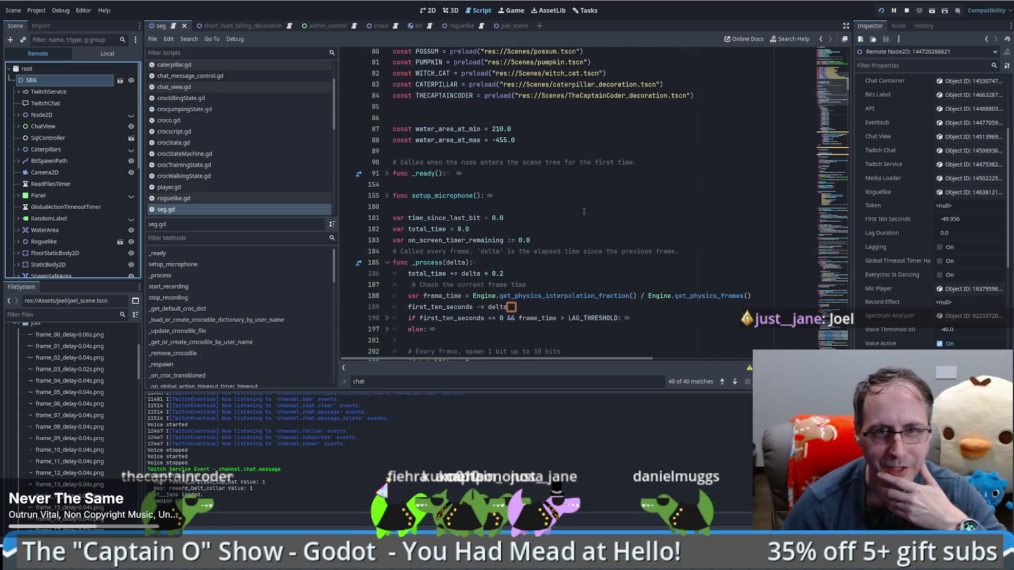
scroll(541, 208, down, 10)
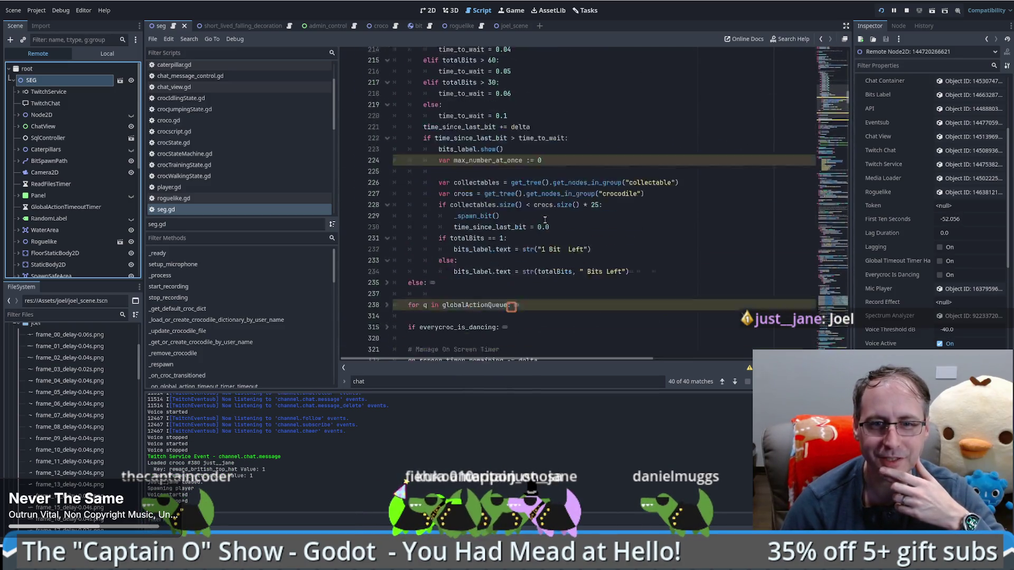
scroll(544, 221, down, 8)
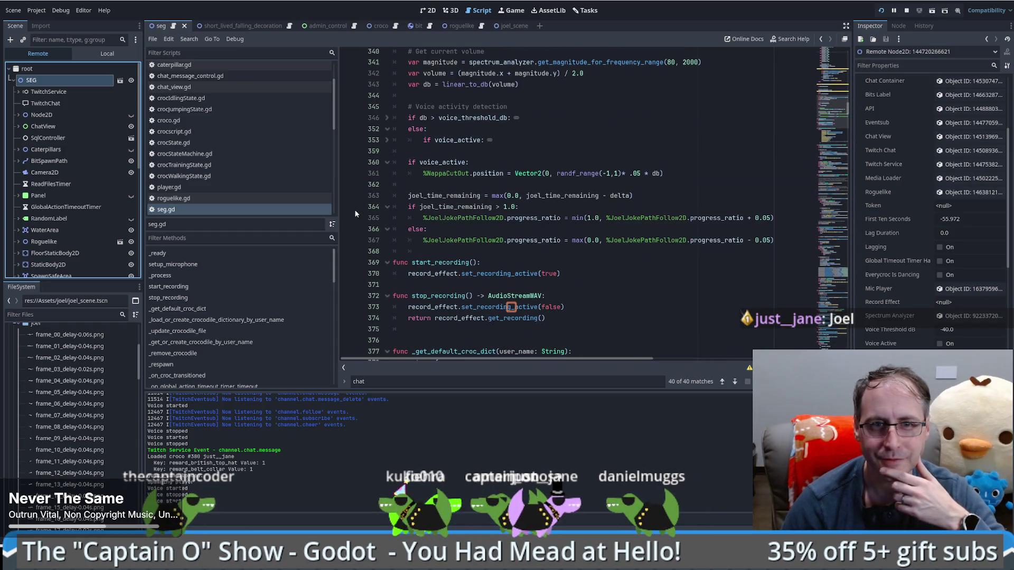
click(461, 206)
key(F9)
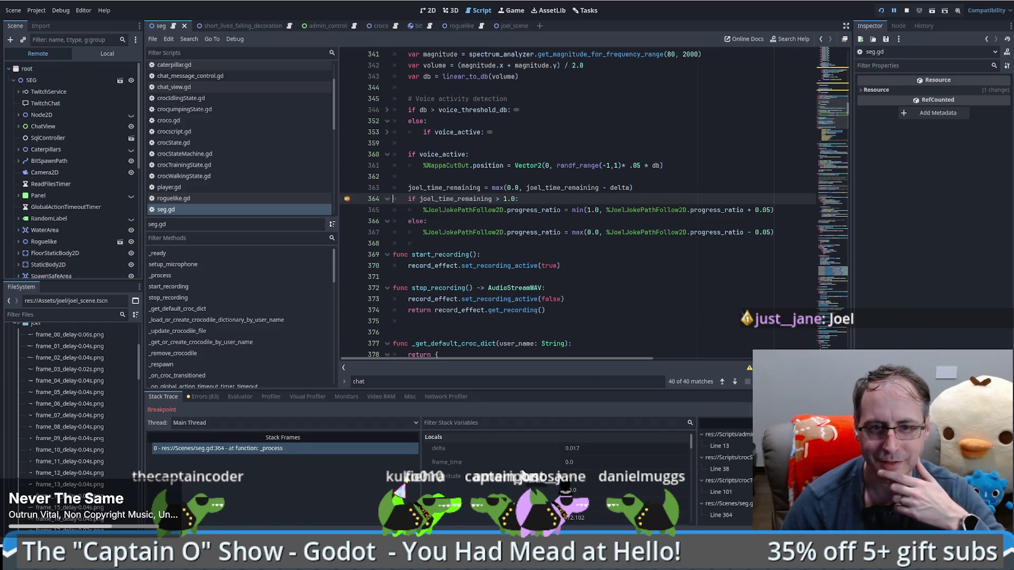
Confirm joel_time_remaining reads 0.0 in the debugger locals, then resume the game with F12
scroll(525, 472, down, 3)
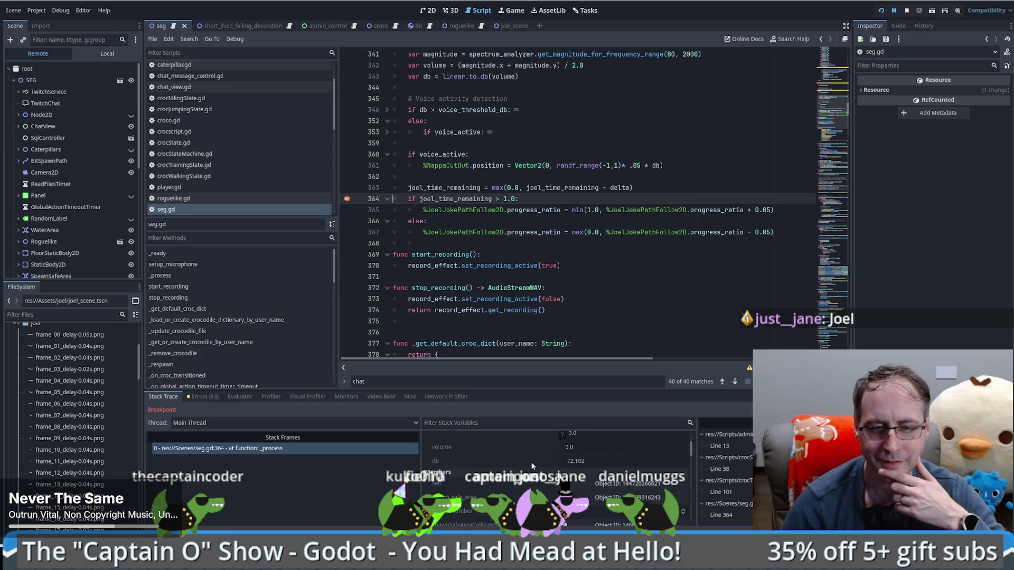
scroll(528, 461, down, 3)
scroll(524, 464, down, 5)
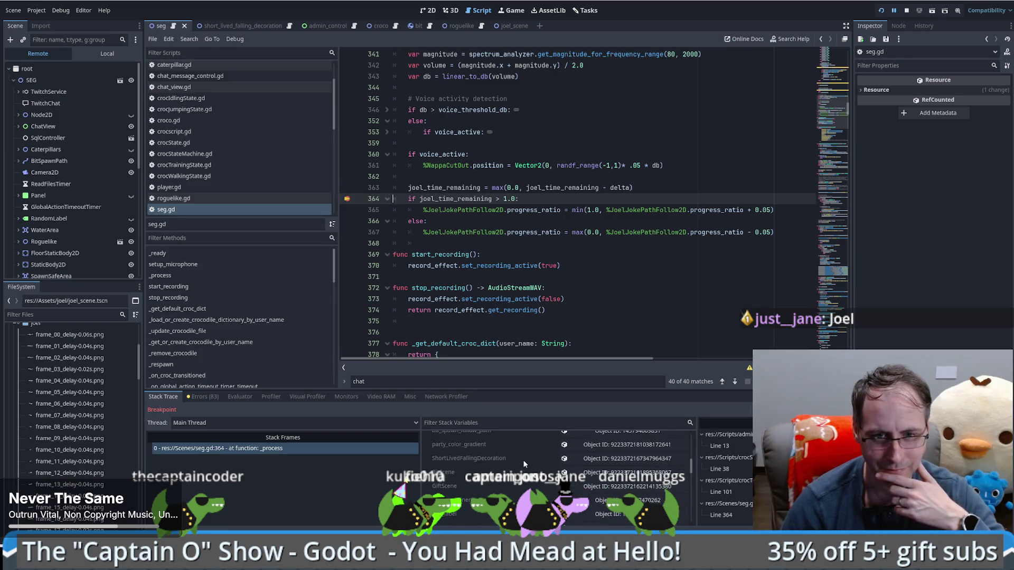
scroll(523, 461, down, 5)
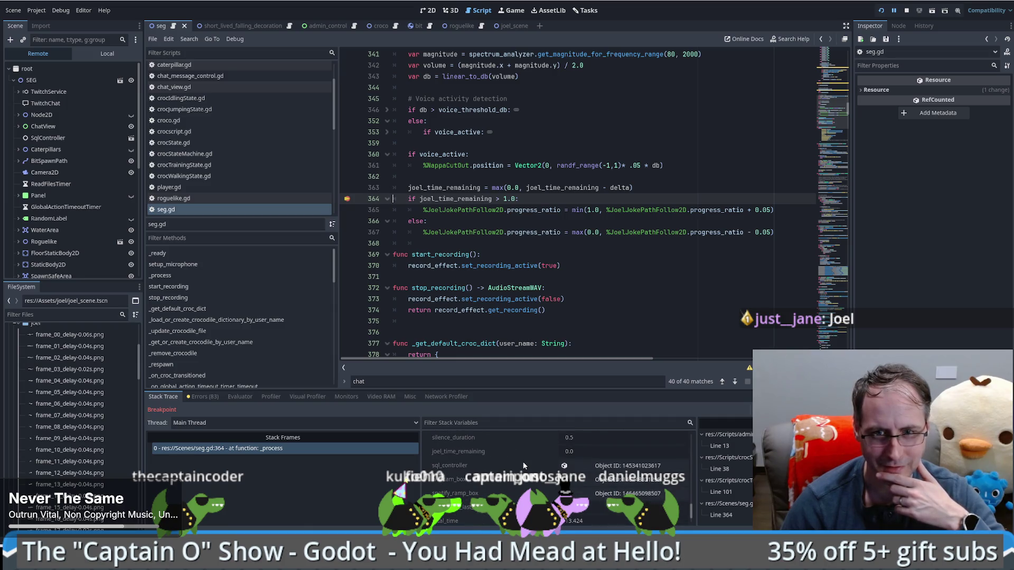
click(594, 454)
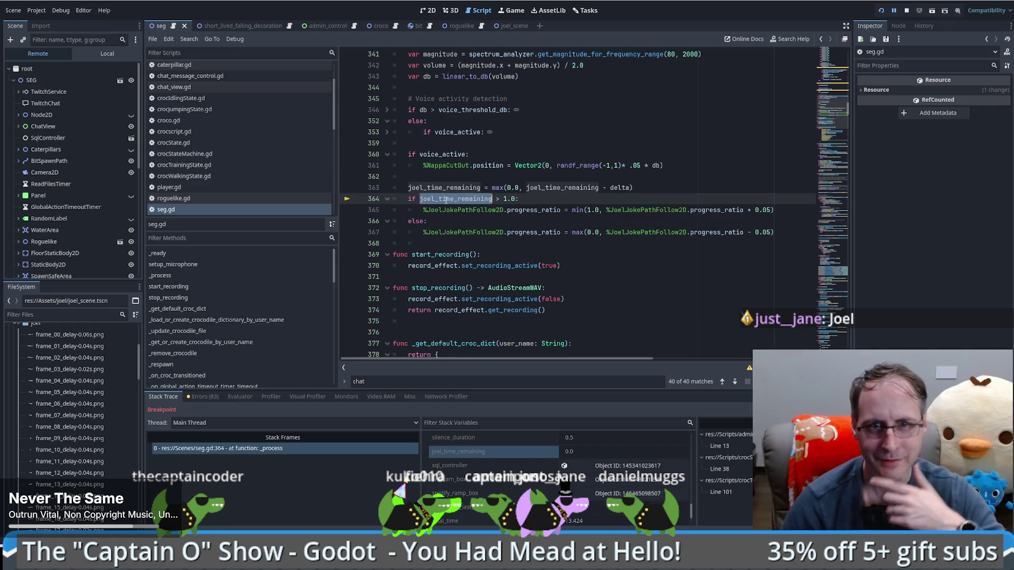
double_click(455, 198)
click(646, 211)
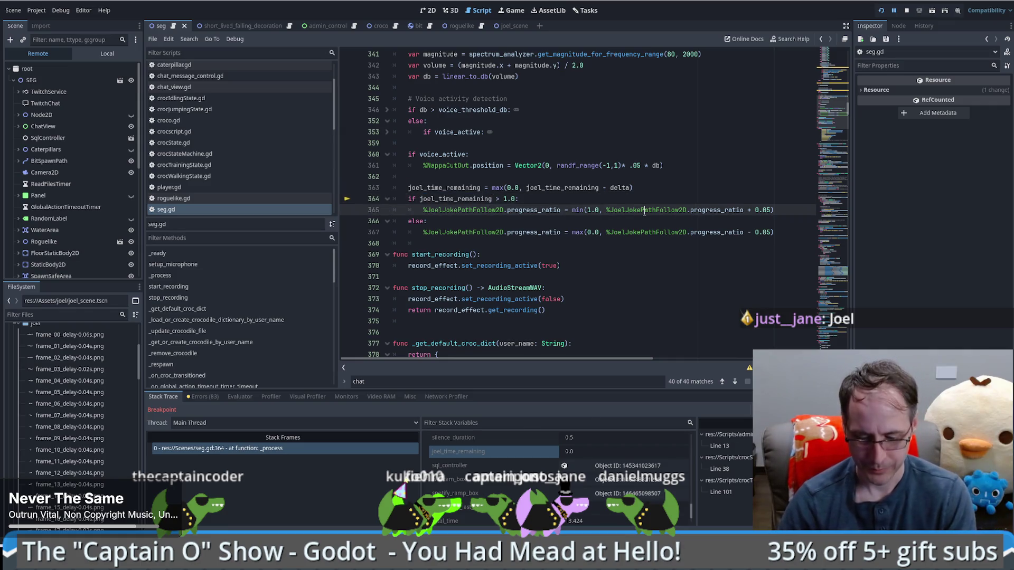
key(F12)
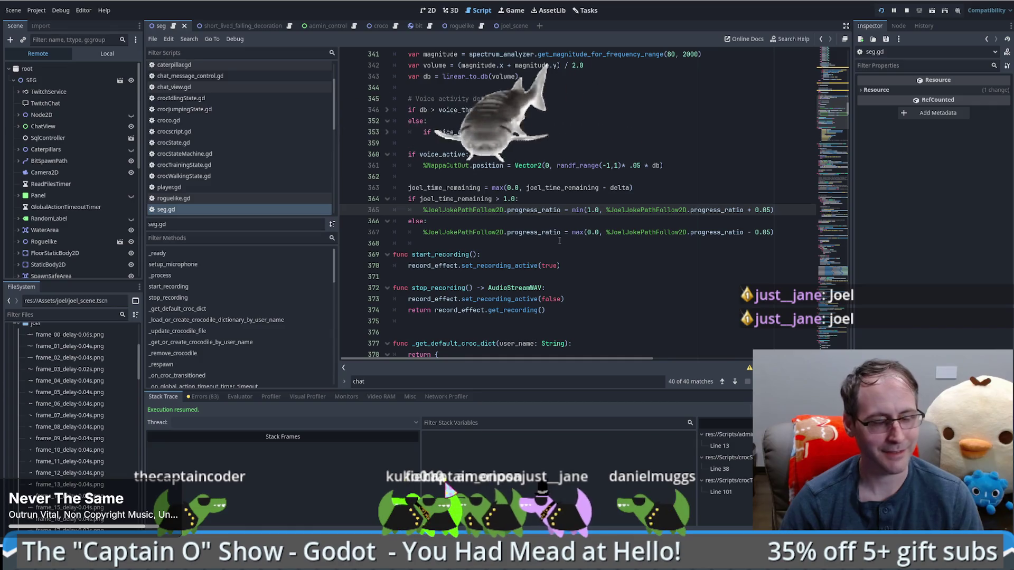
Change the joel check on line 1066 to message.to_lower().contains("joel")
mouse_move(825, 98)
mouse_down()
mouse_move(832, 254)
mouse_move(845, 112)
mouse_up()
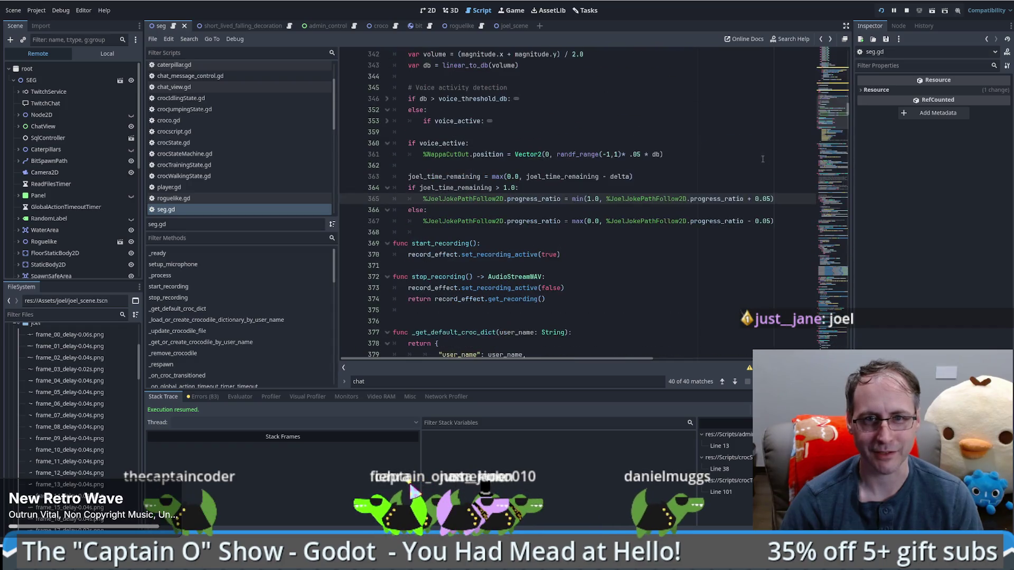
key(Up)
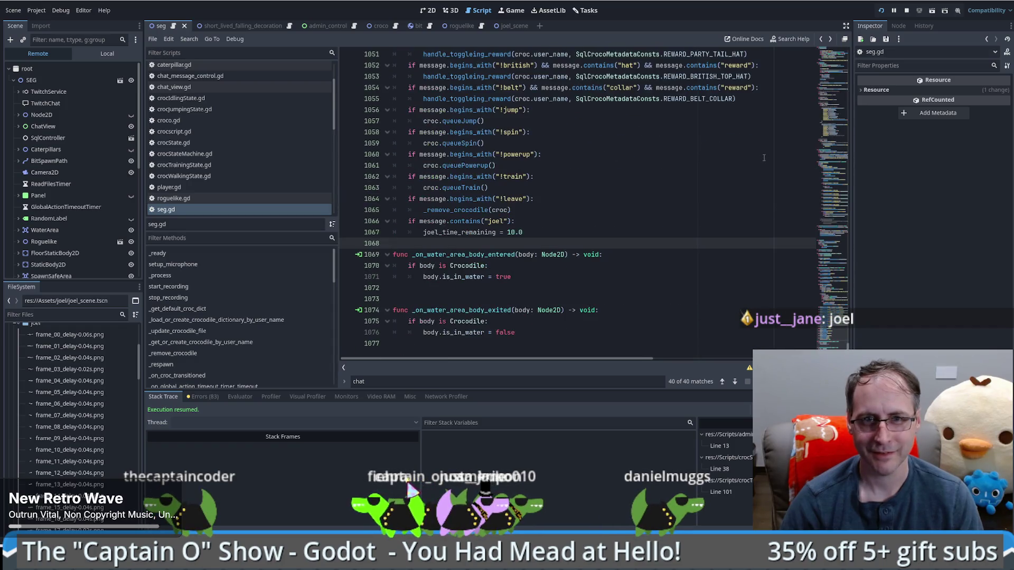
key(alt+Left)
key(alt+Left)
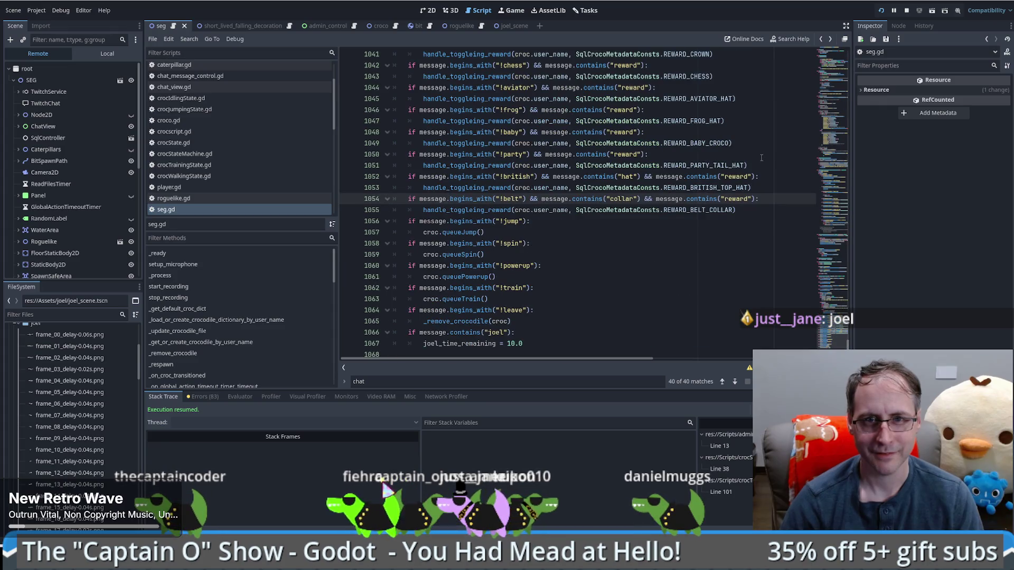
click(447, 332)
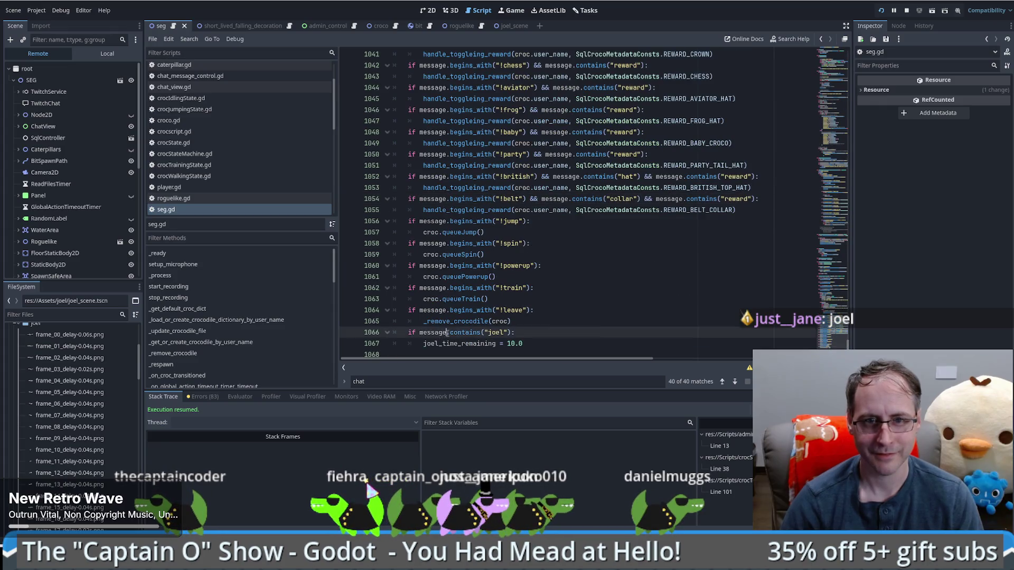
text(.to_lo)
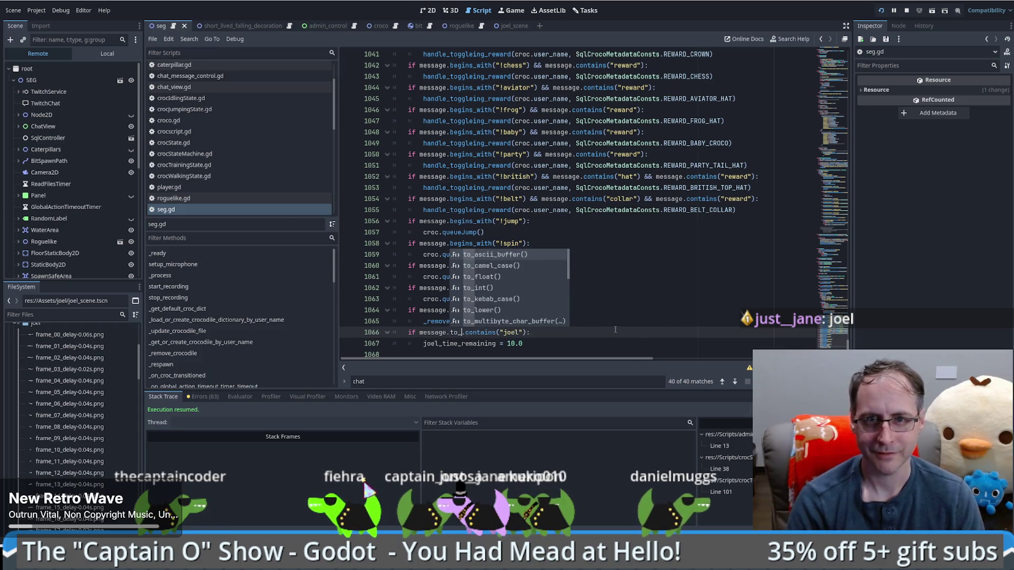
key(Return)
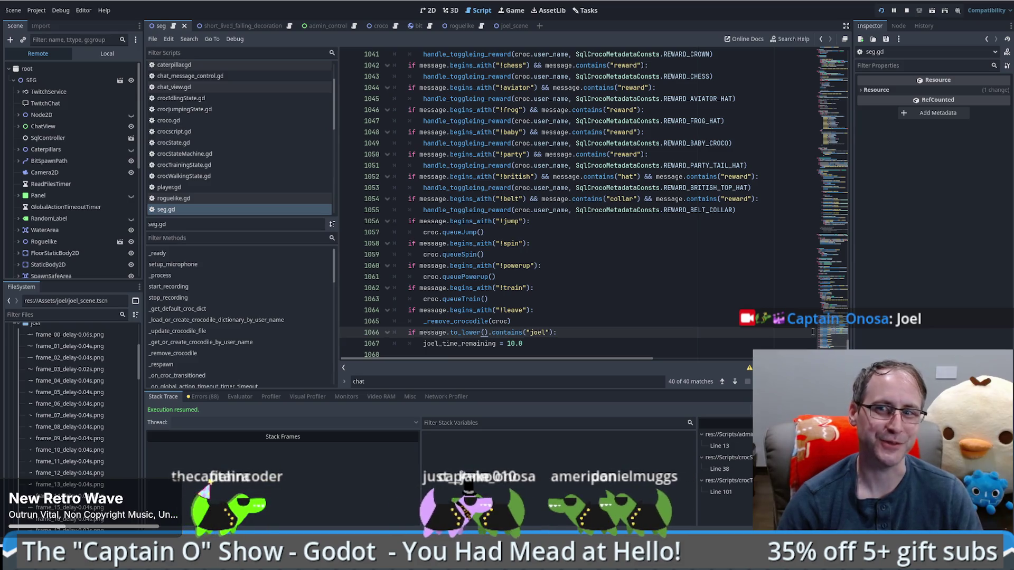
mouse_move(837, 327)
mouse_down()
mouse_move(836, 67)
mouse_move(832, 93)
mouse_move(838, 75)
mouse_move(838, 84)
mouse_up()
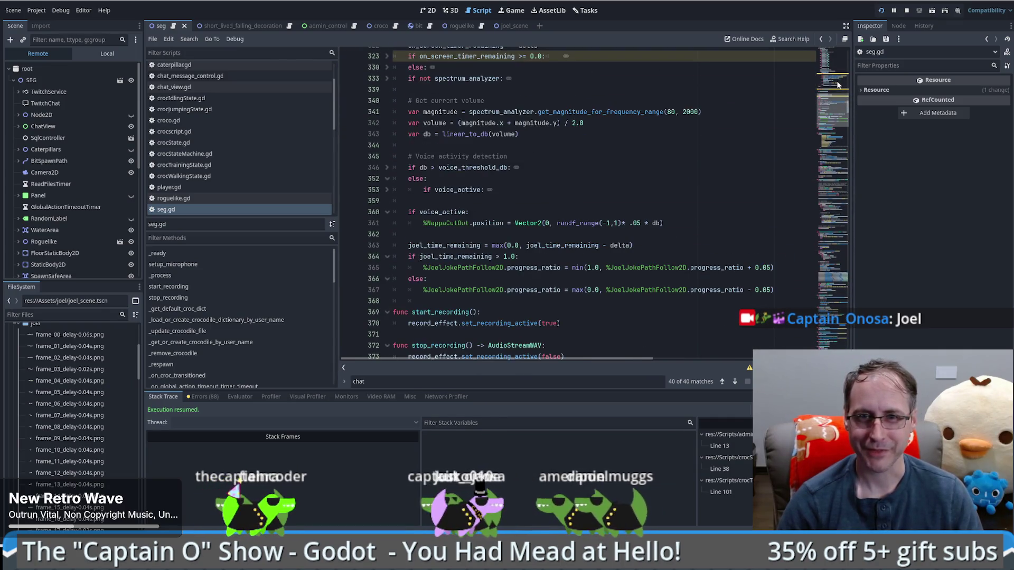
Change the progress_ratio step from 0.05 to 0.01 on lines 365 and 367, then save seg.gd
click(771, 268)
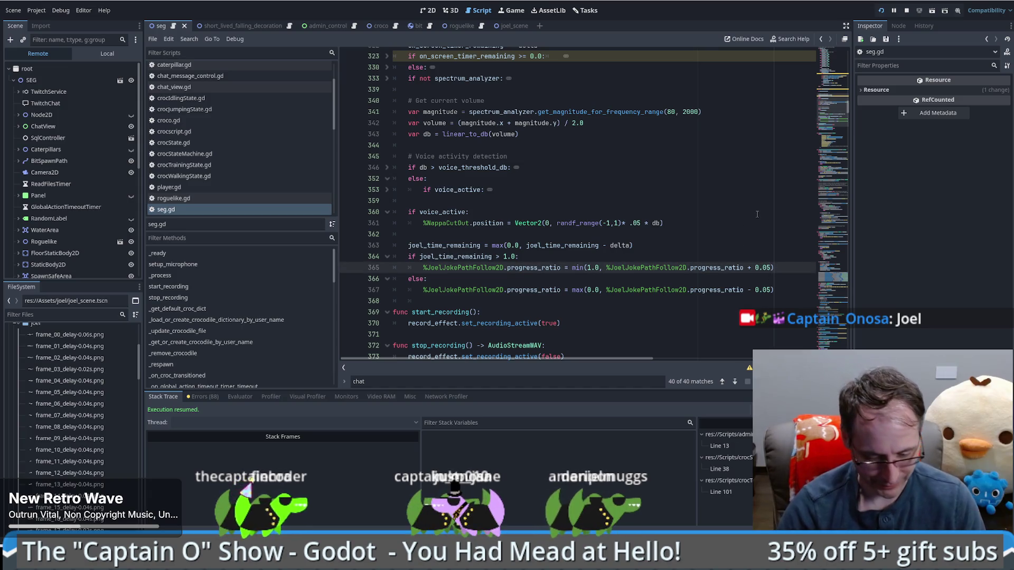
text(1)
key(Down)
key(Down)
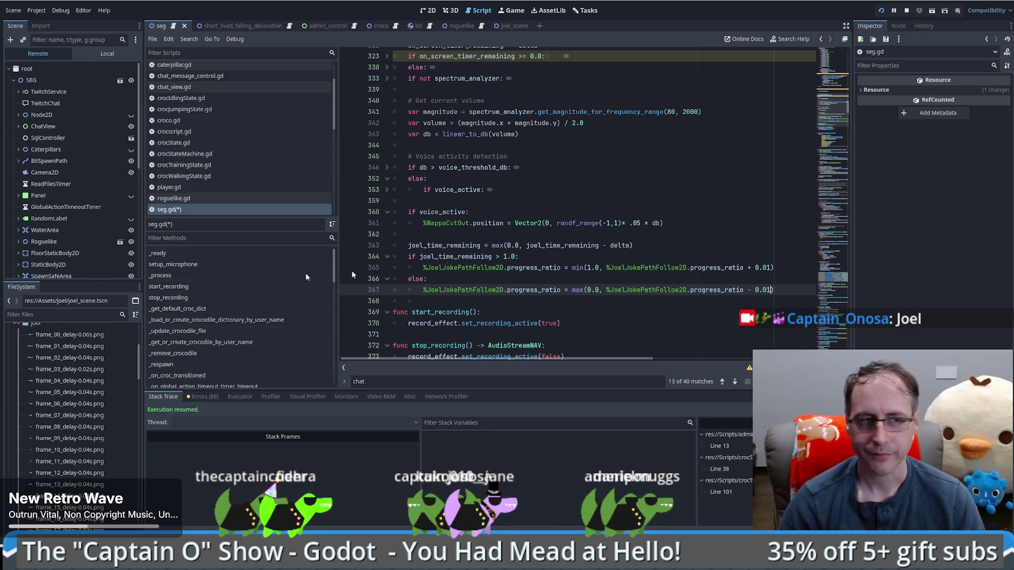
key(ctrl+s)
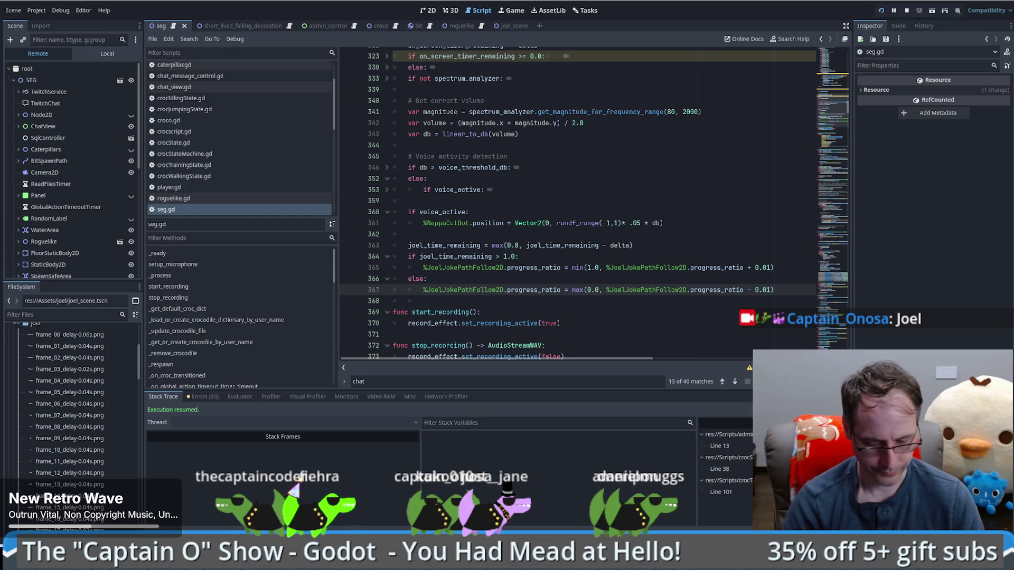